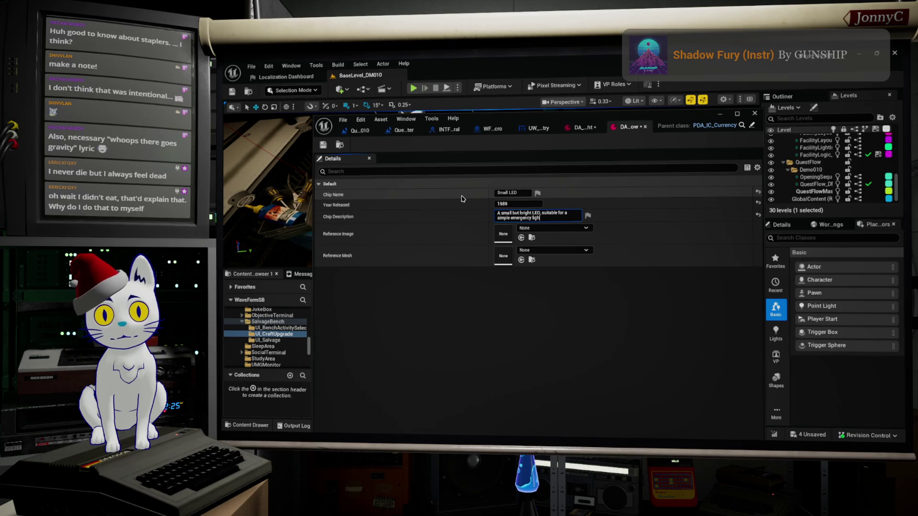
Commit the Small LED chip description and bring up the Basic Flashlight upgrade asset
click(543, 303)
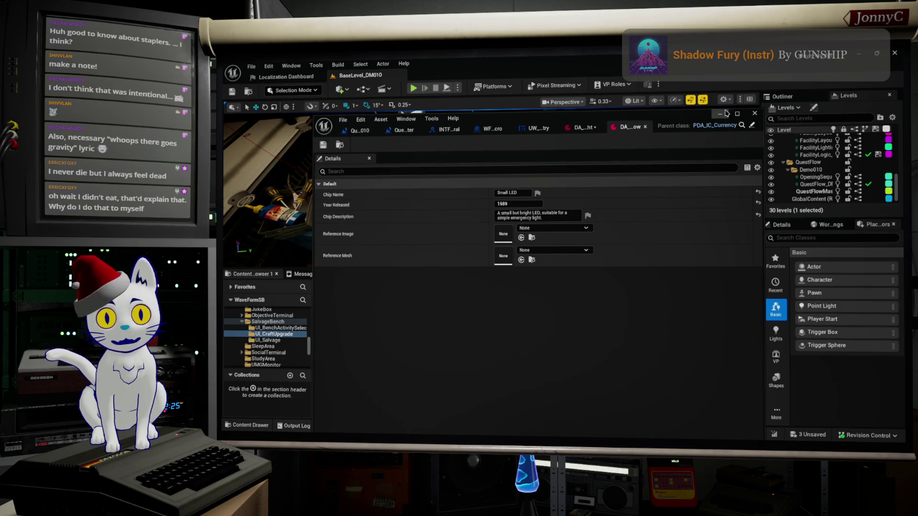
mouse_move(688, 119)
mouse_down()
mouse_move(697, 458)
mouse_move(668, 373)
mouse_move(825, 140)
mouse_up()
click(727, 152)
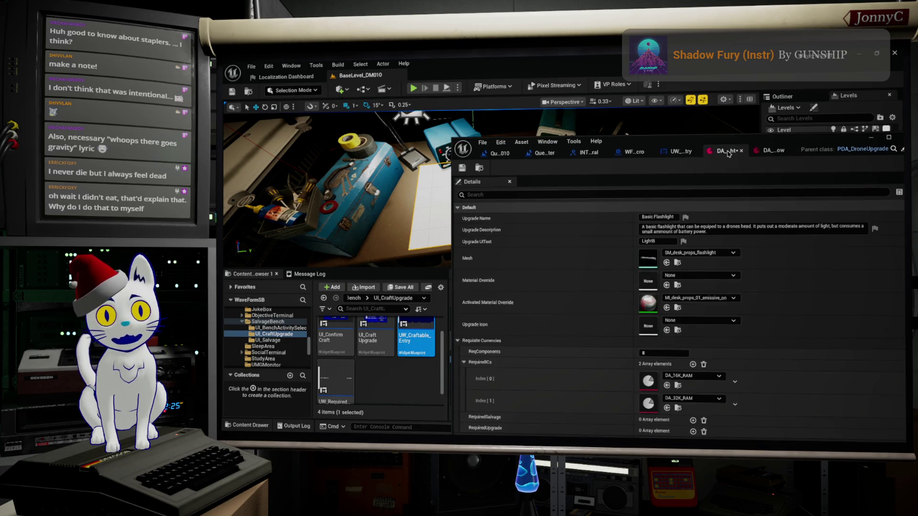
Set both Basic Flashlight RequiredICs entries, Index 0 and Index 1, to DA_LED_Low
click(707, 375)
click(712, 309)
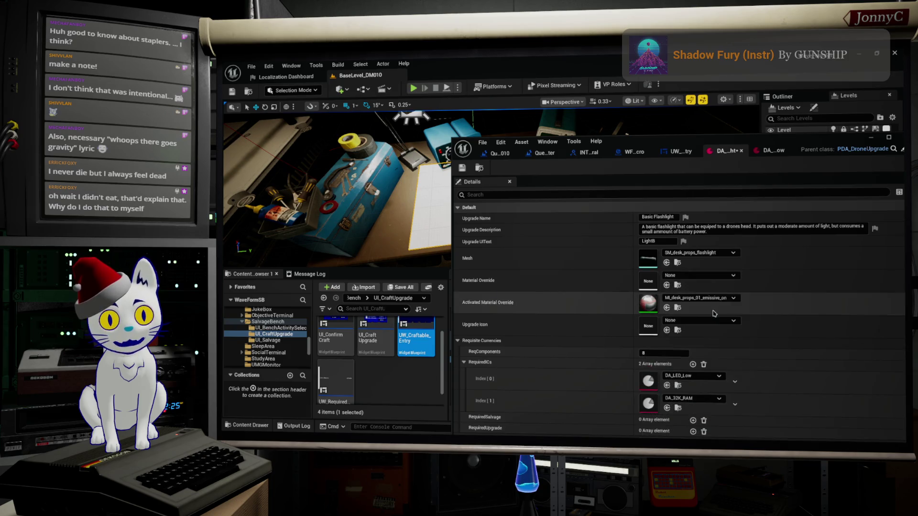
click(693, 398)
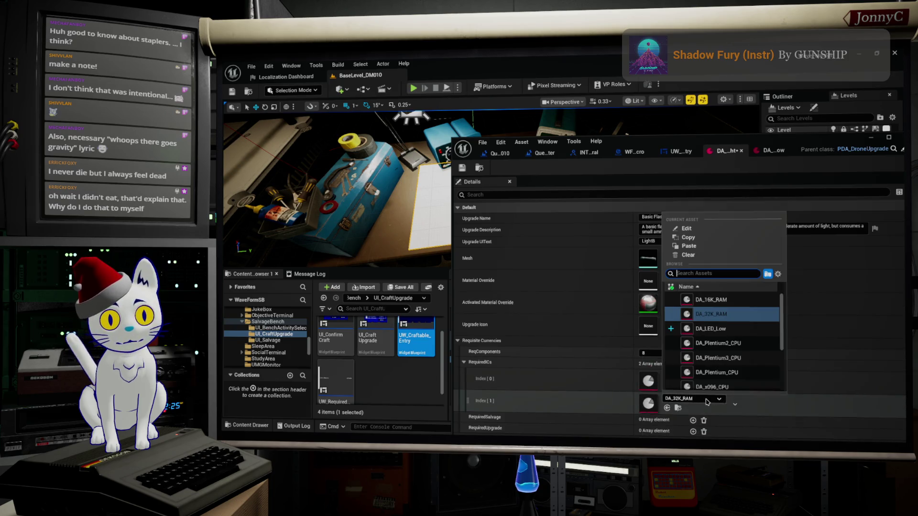
click(731, 329)
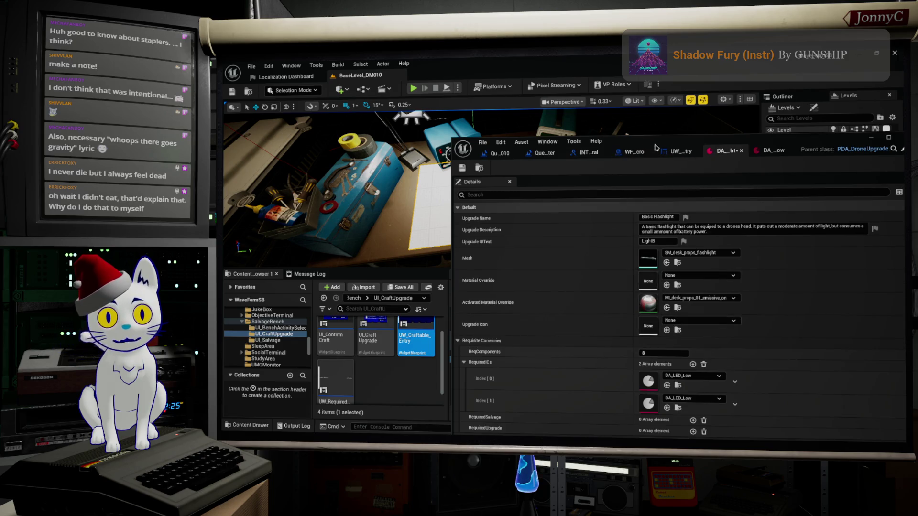
mouse_move(628, 143)
mouse_down()
mouse_move(517, 106)
mouse_move(540, 84)
mouse_up()
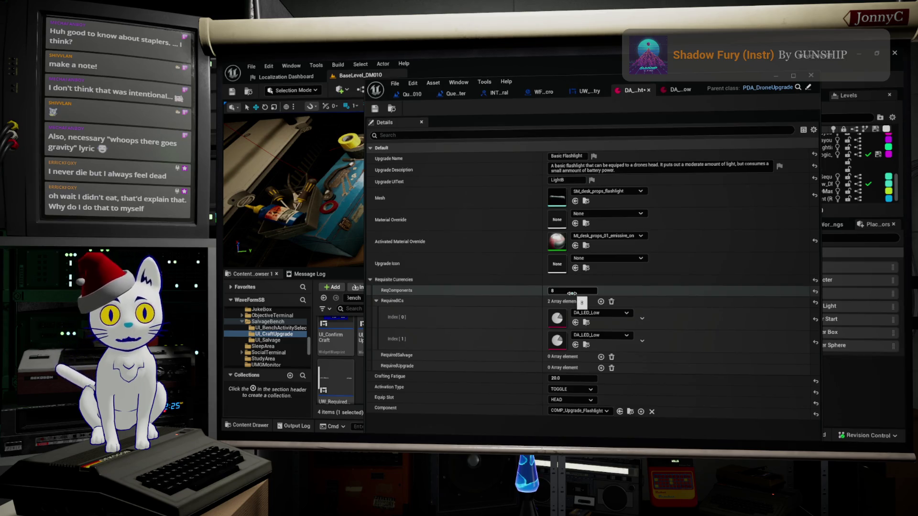
drag(686, 84, 692, 376)
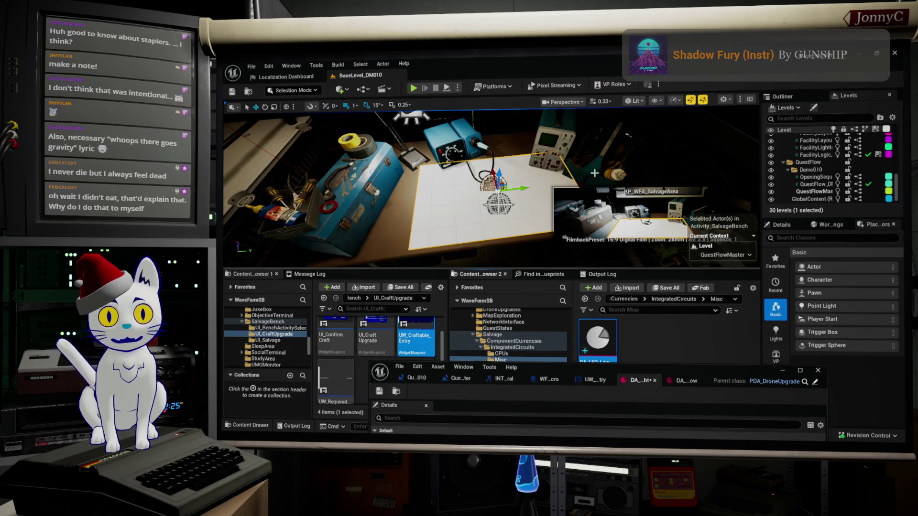
Close the data asset editor and show the left bench box's details, salvage item DA_LANCard01
click(783, 371)
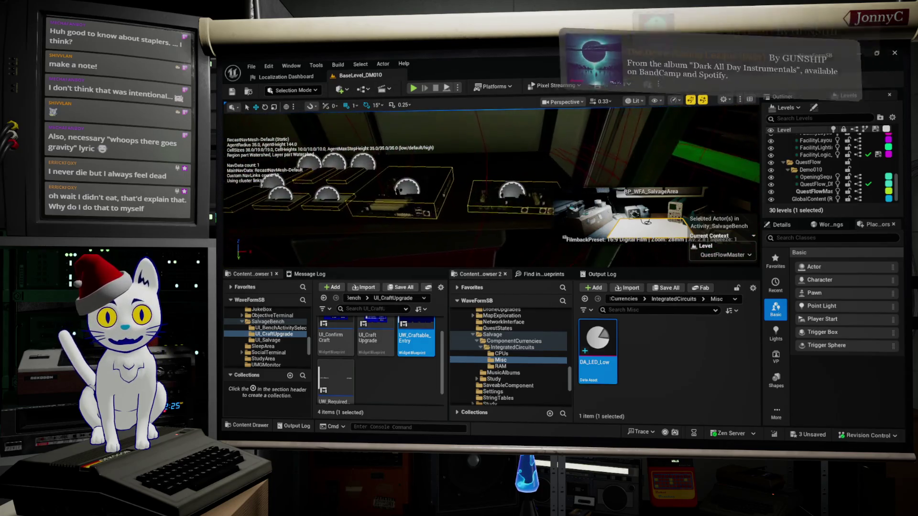
click(377, 207)
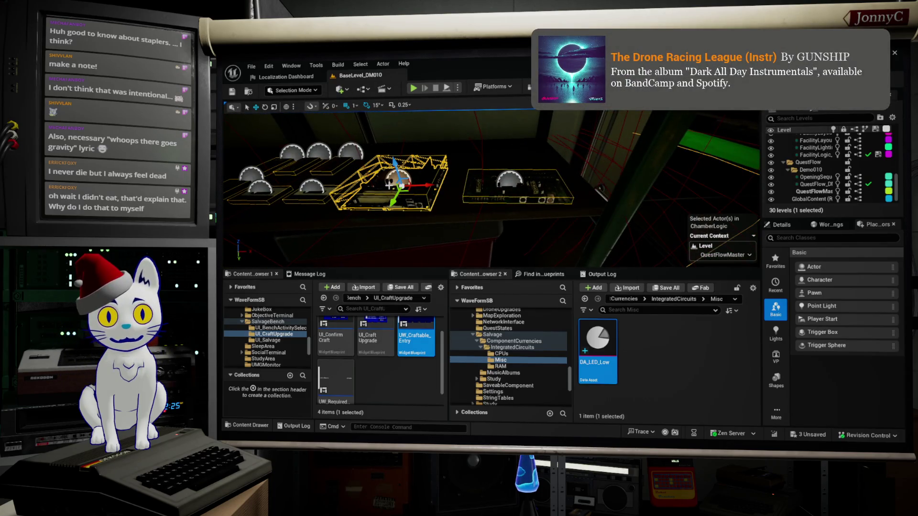
click(548, 190)
click(373, 201)
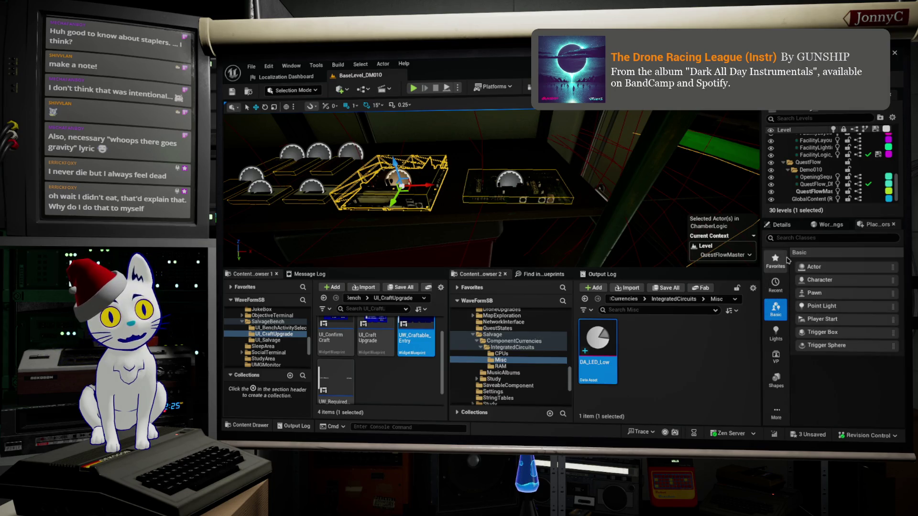
click(767, 227)
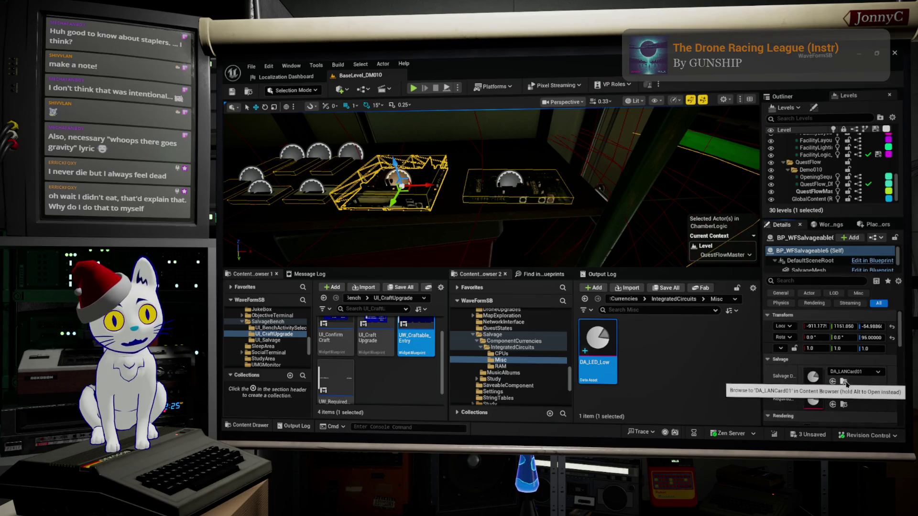
Open the box's DA_LANCard01 salvage data asset and resize its editor window
double_click(814, 379)
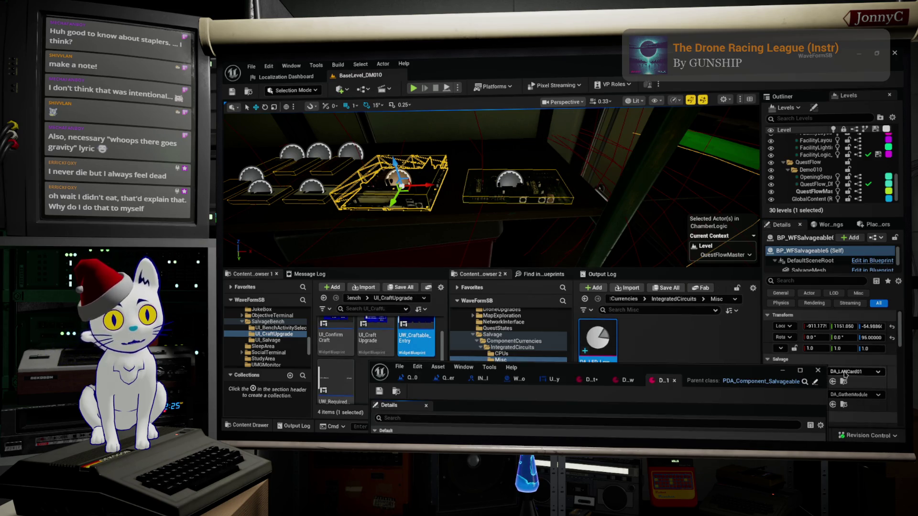
double_click(728, 374)
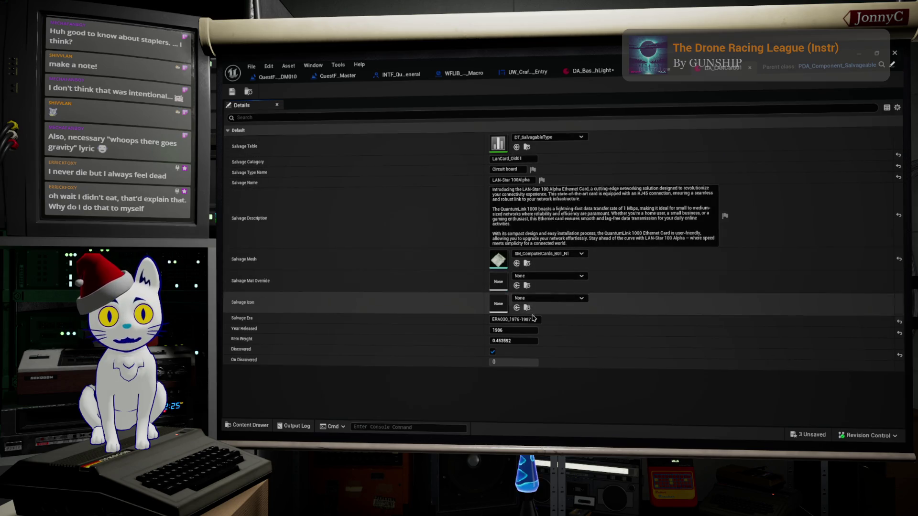
mouse_move(602, 68)
mouse_down()
mouse_move(648, 254)
mouse_move(600, 391)
mouse_up()
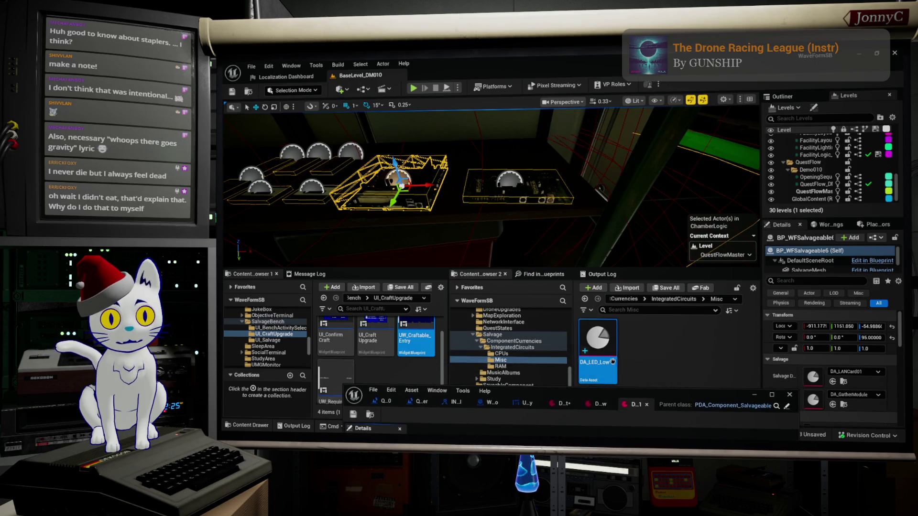
Browse to the Salvageables folder and open the DT_SalvageableType data table
click(370, 415)
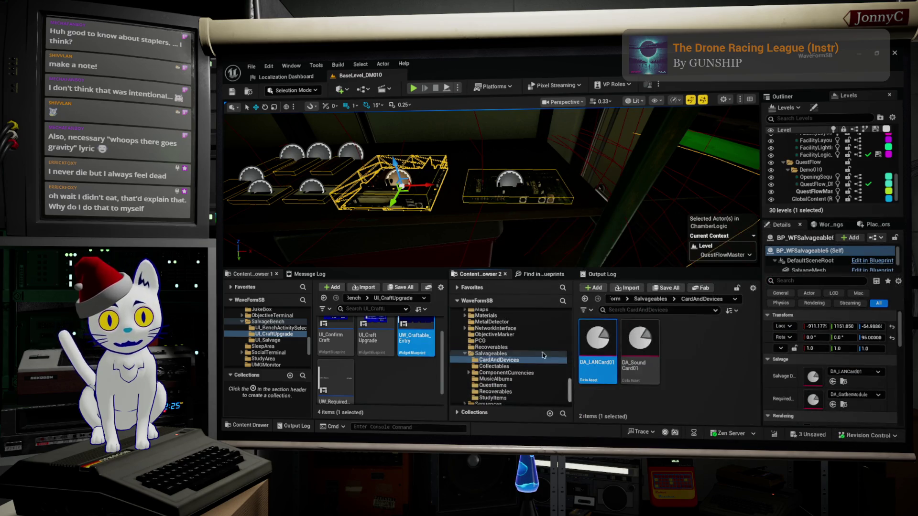
click(492, 354)
scroll(741, 358, down, 2)
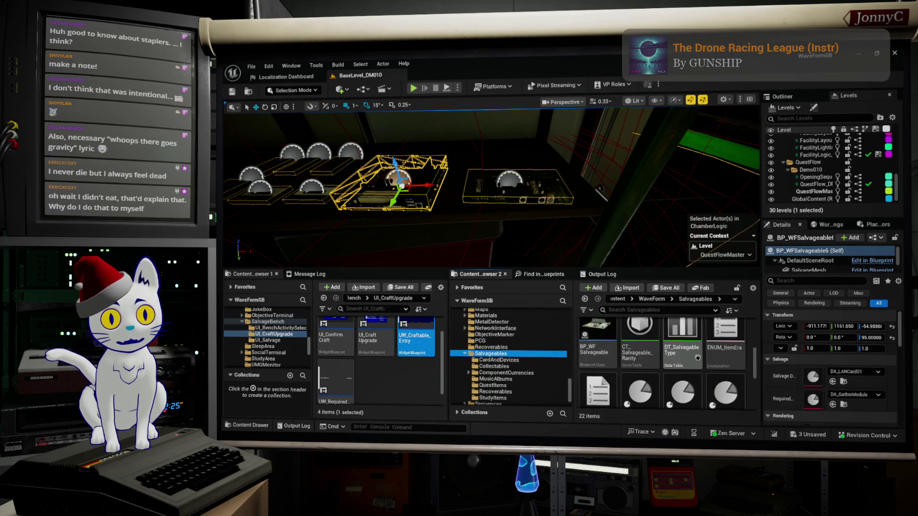
click(689, 338)
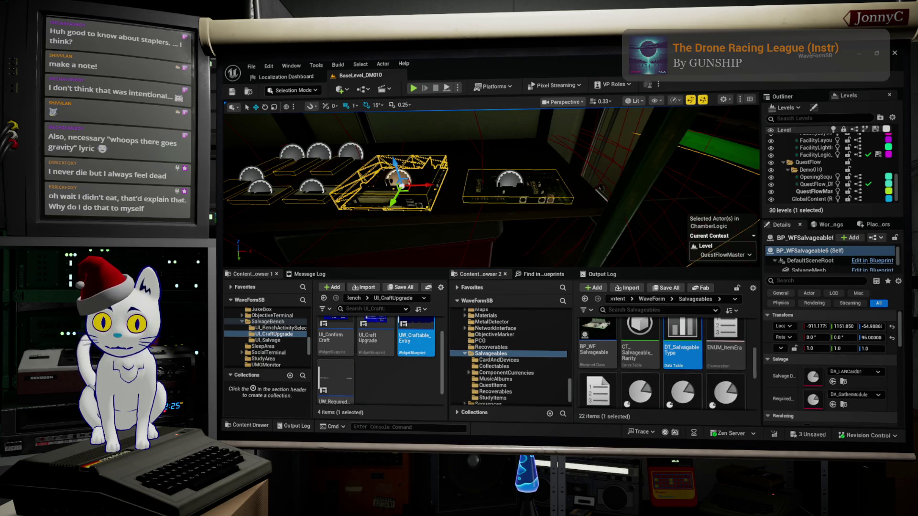
key(Return)
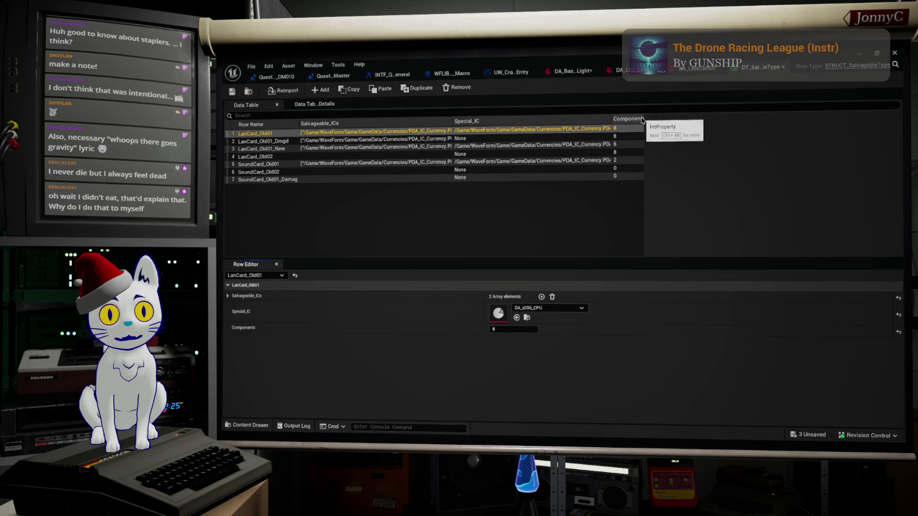
In row LanCard_Old01, add a DA_LED_Low IC and delete the second DA_16K_RAM entry
drag(642, 118, 774, 121)
click(669, 139)
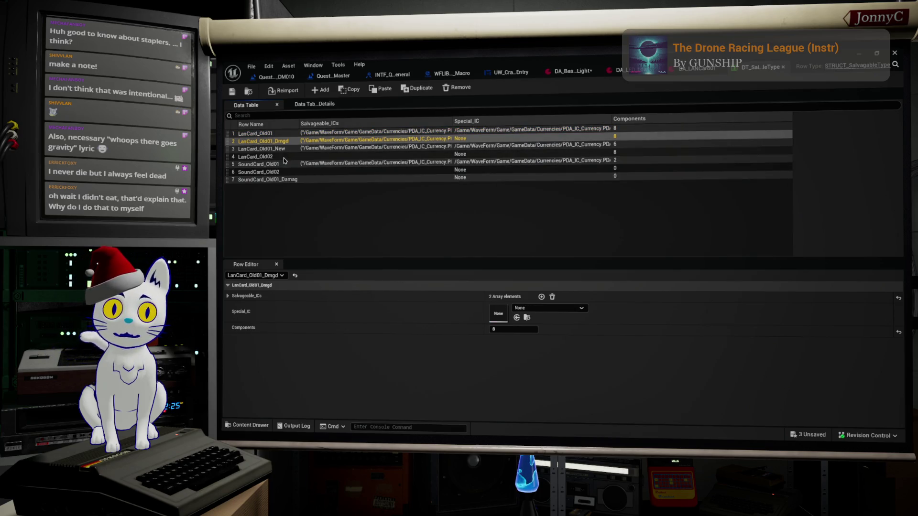
click(273, 134)
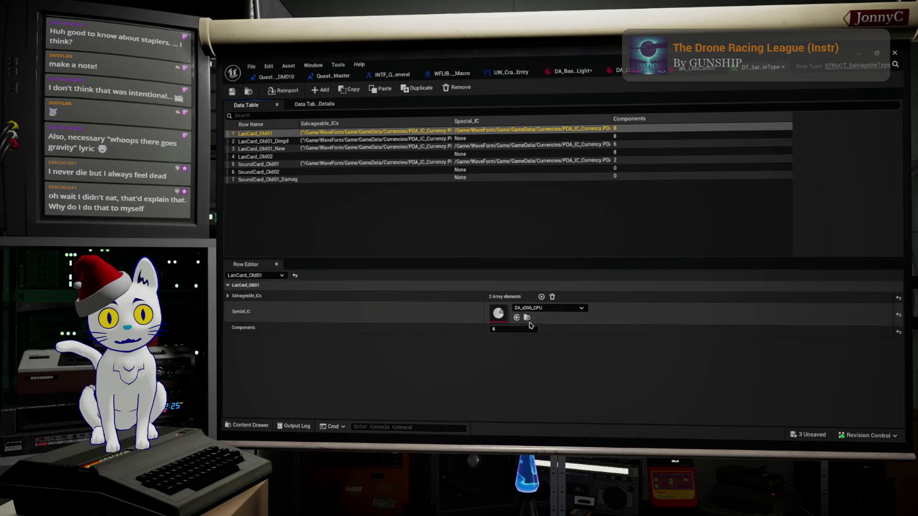
click(541, 297)
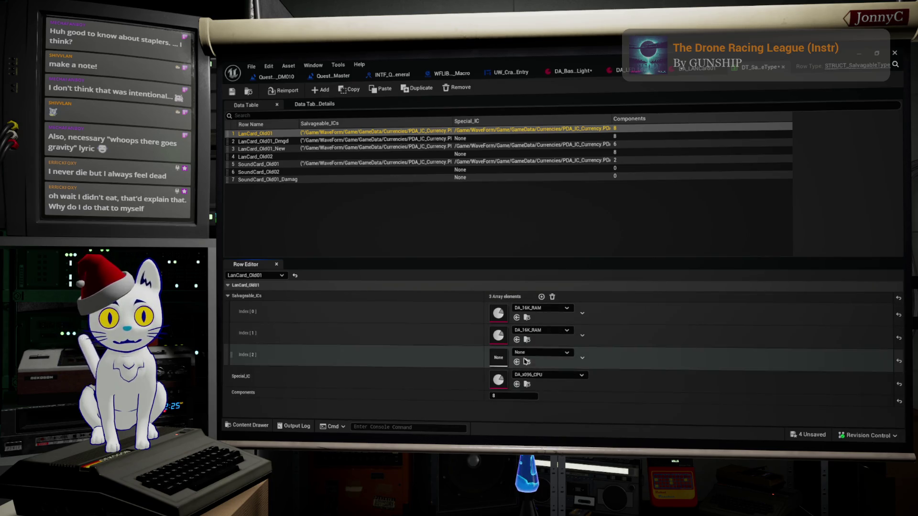
click(530, 356)
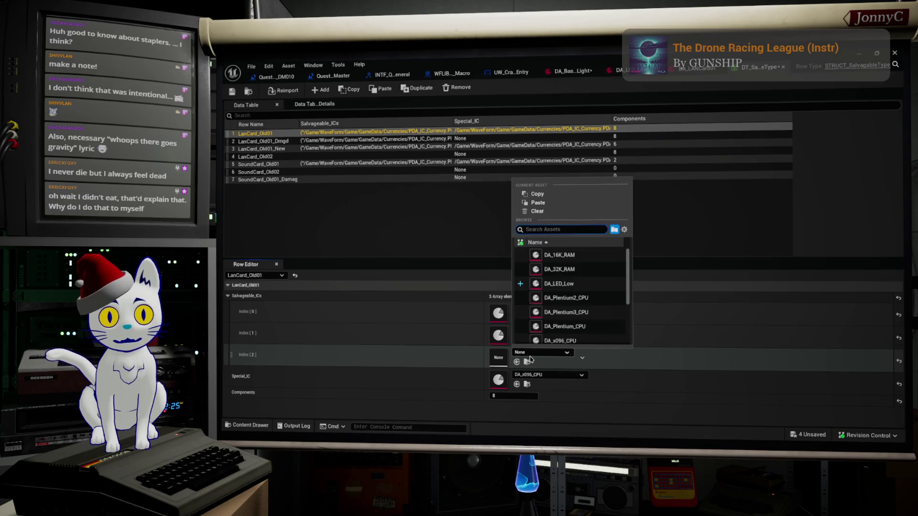
click(571, 289)
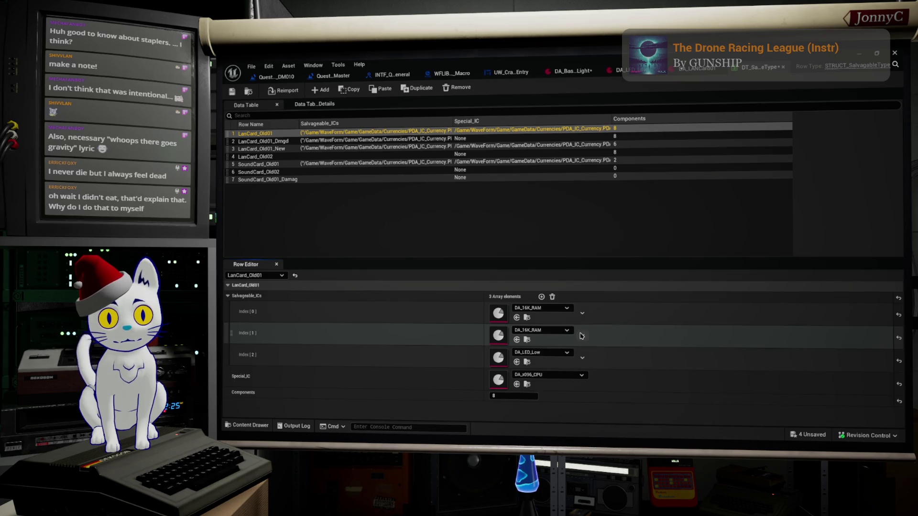
click(582, 336)
click(604, 359)
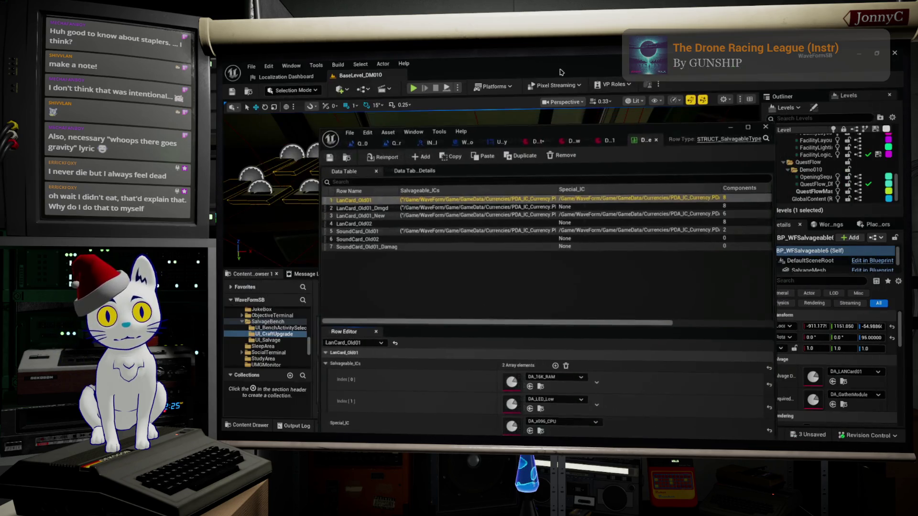
double_click(554, 59)
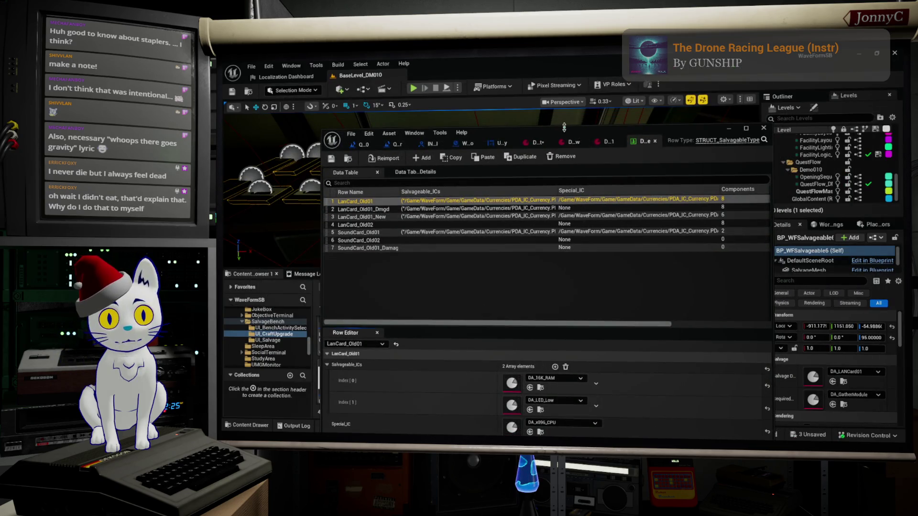
Browse the Content Browser's ArcadeMachine, DroneControl, DroneBay and SalvageBench folders
drag(562, 119, 512, 143)
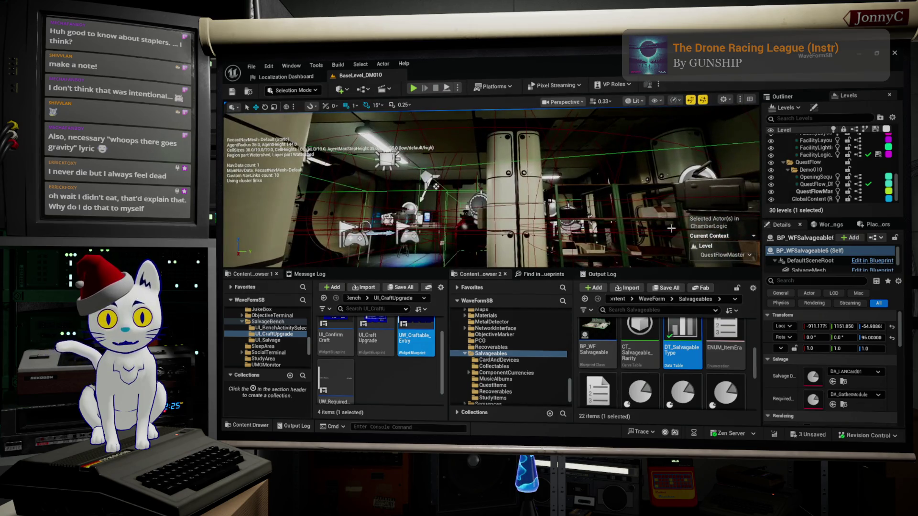
scroll(280, 336, up, 4)
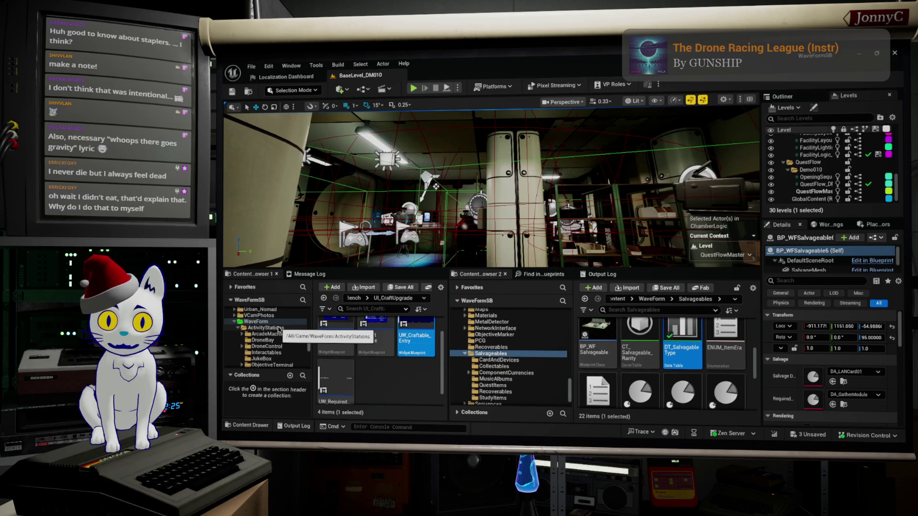
click(270, 333)
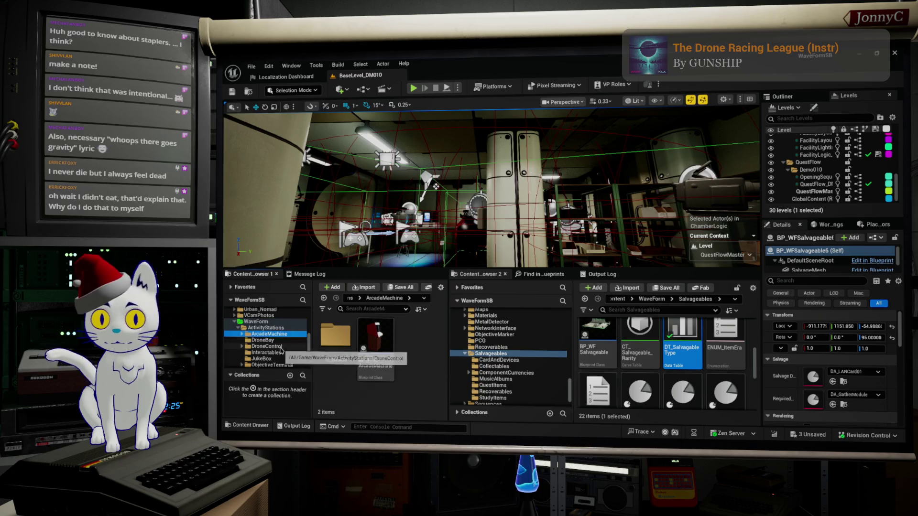
click(265, 346)
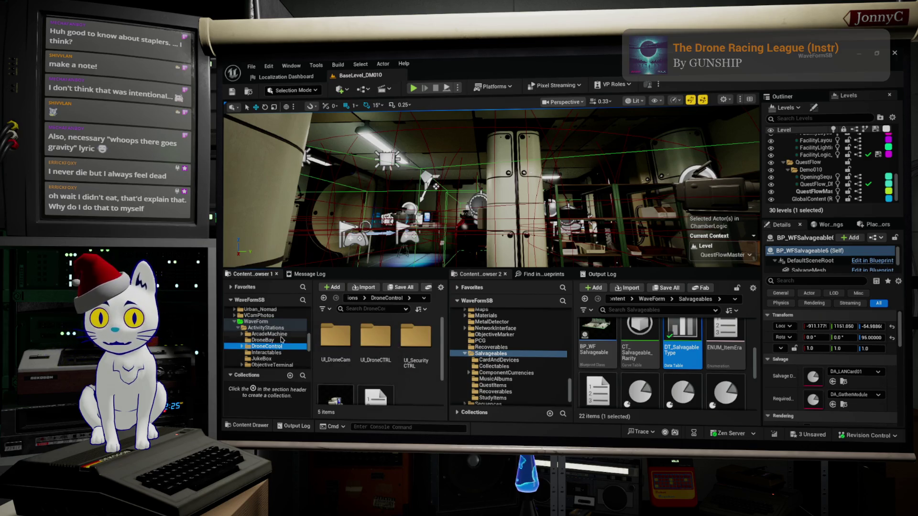
click(263, 340)
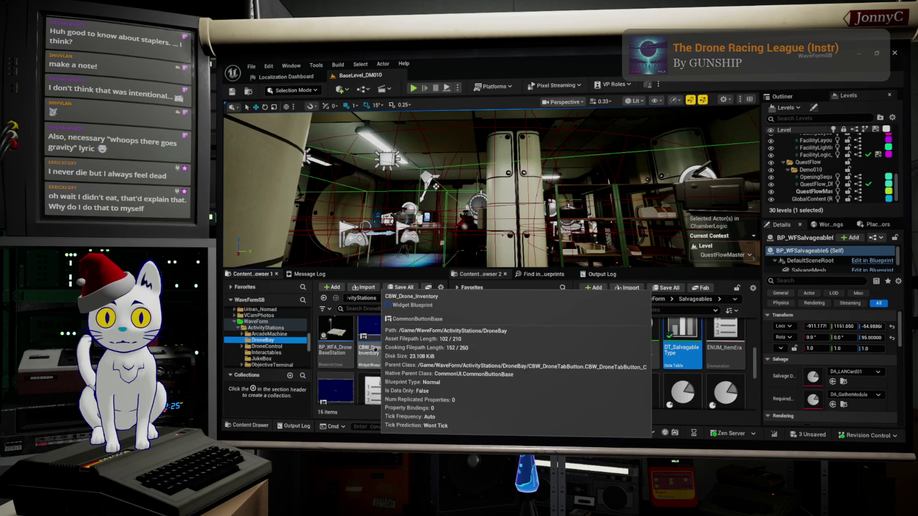
scroll(272, 342, down, 1)
click(281, 335)
click(280, 340)
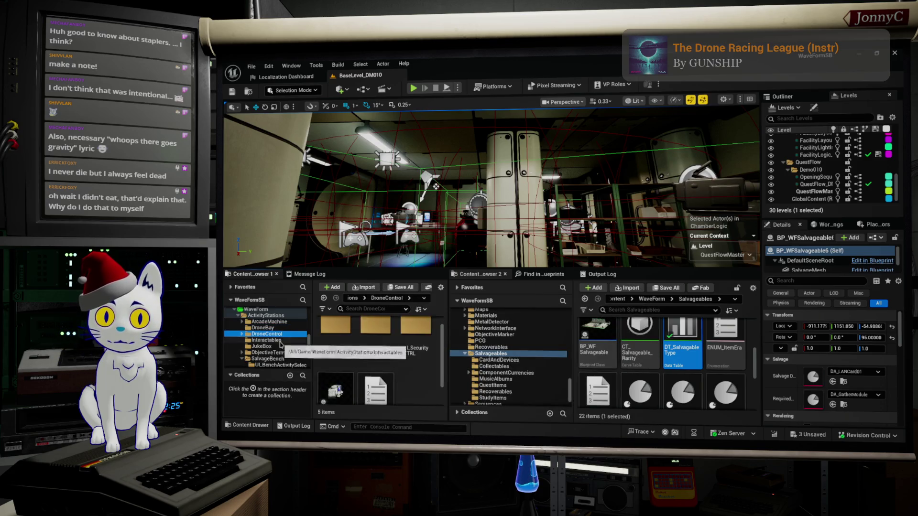
click(282, 346)
click(282, 359)
scroll(282, 360, down, 3)
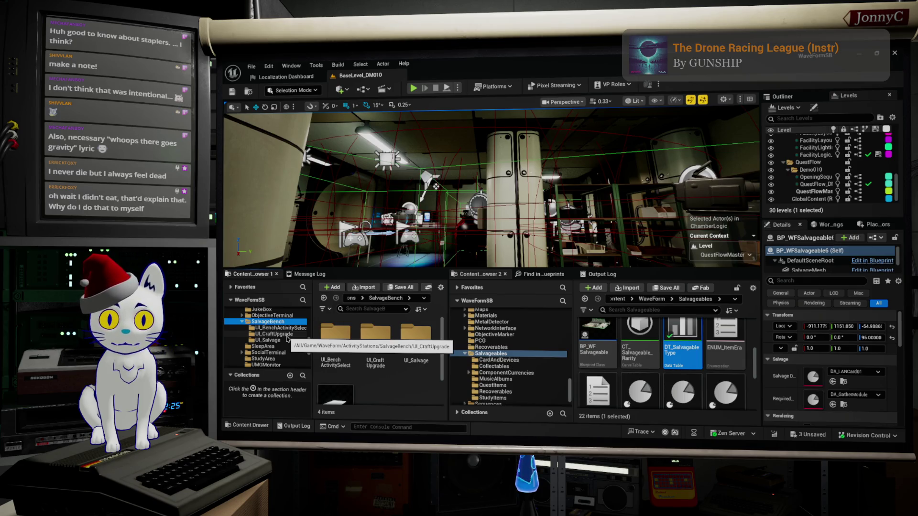
scroll(276, 339, up, 1)
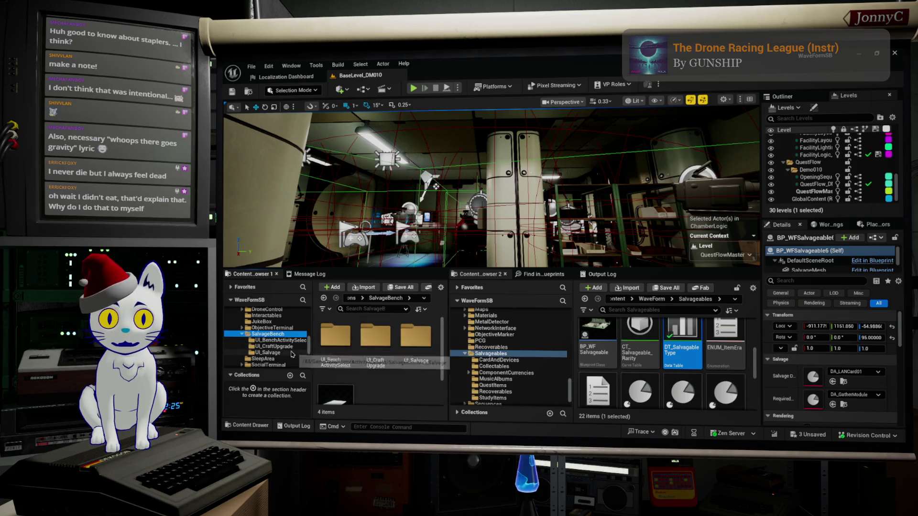
scroll(292, 353, up, 2)
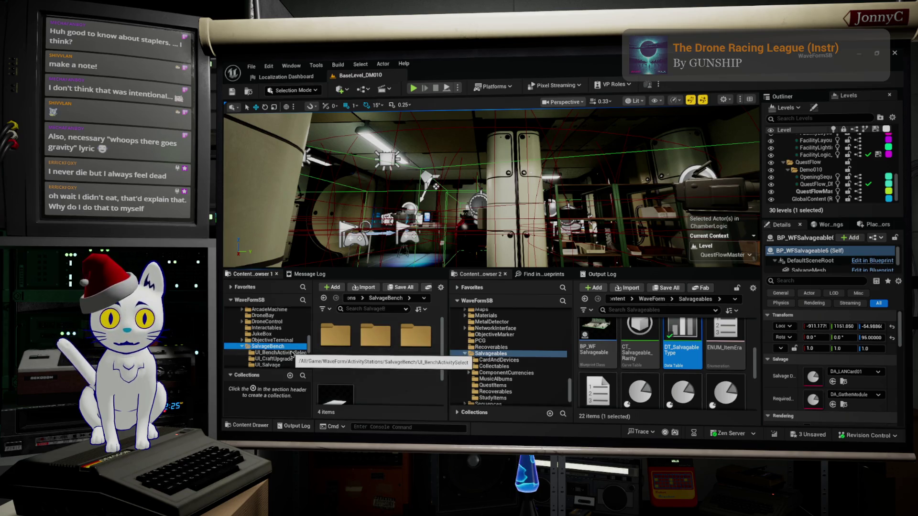
scroll(291, 354, down, 5)
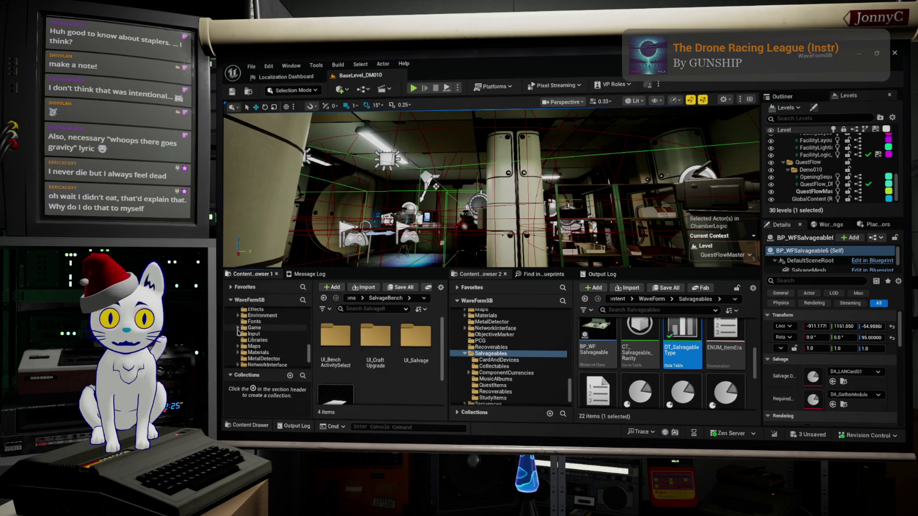
Go to GameData > CoreStates and open the DA_PlayerInventory data asset
click(243, 335)
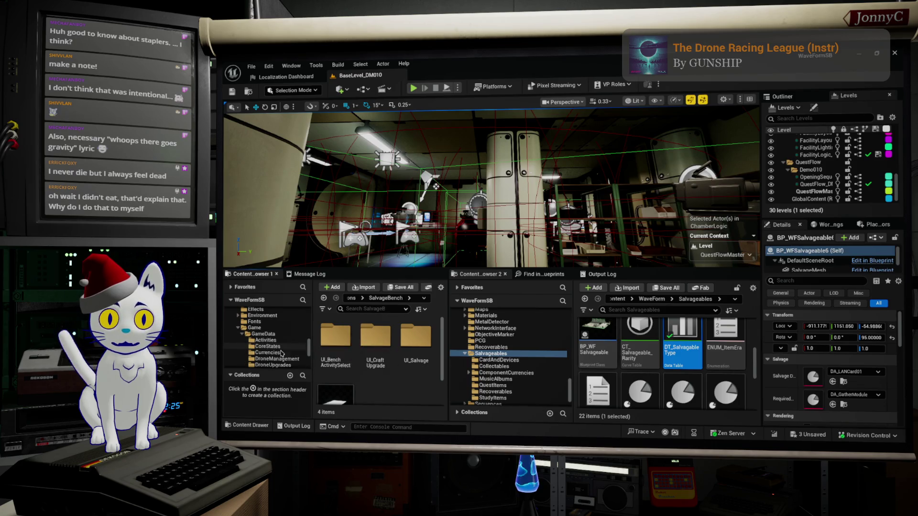
click(275, 341)
scroll(274, 342, down, 2)
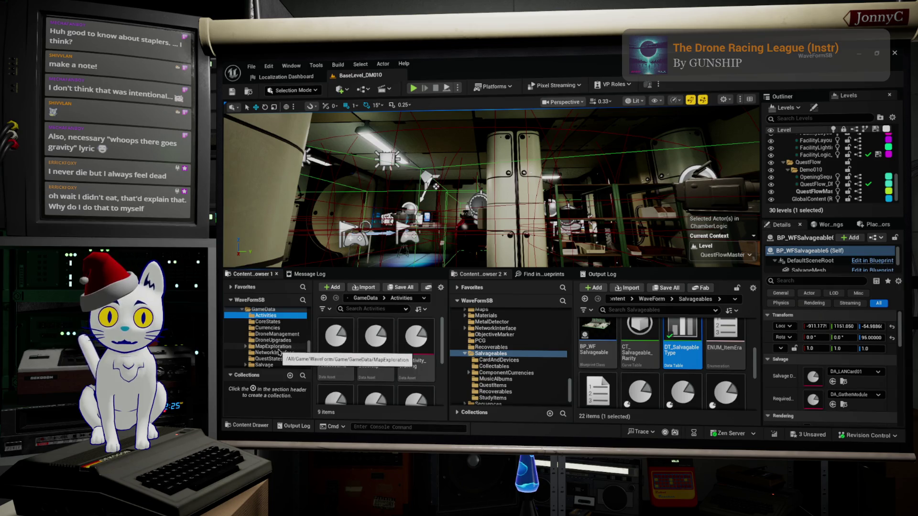
scroll(281, 357, down, 1)
scroll(282, 351, up, 2)
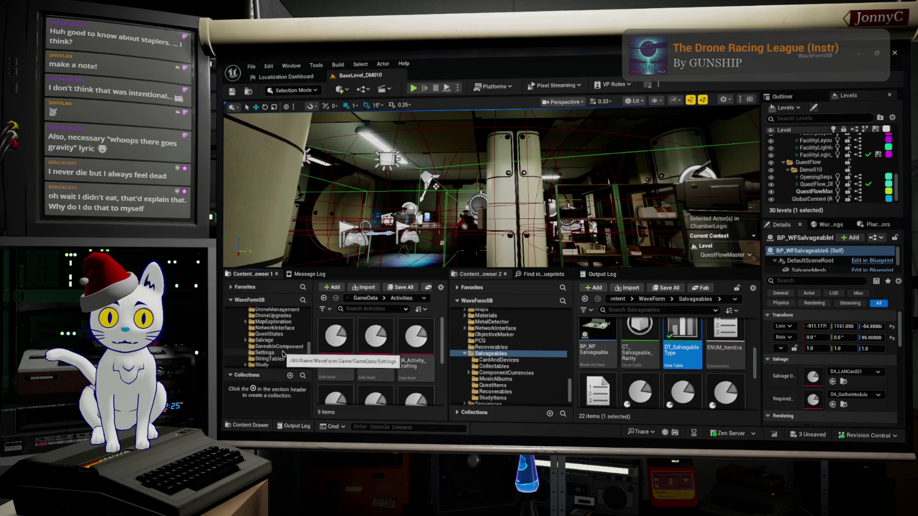
click(275, 334)
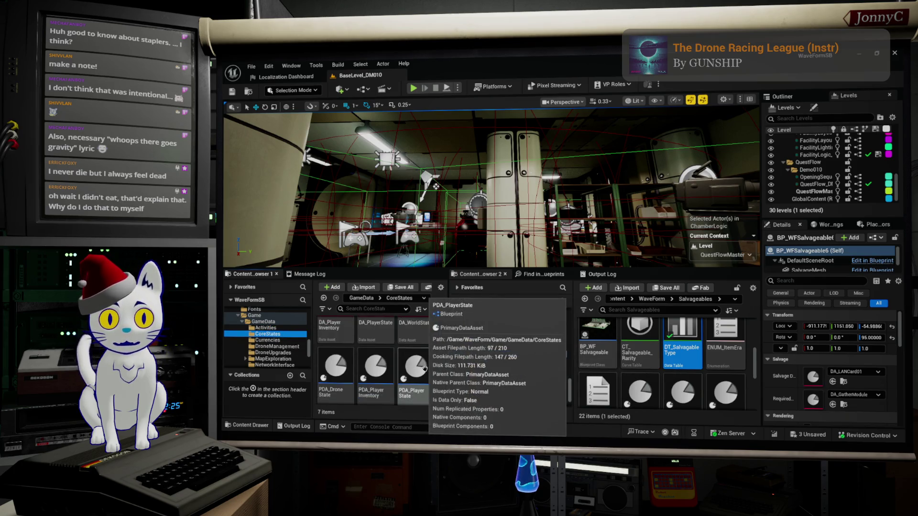
click(346, 332)
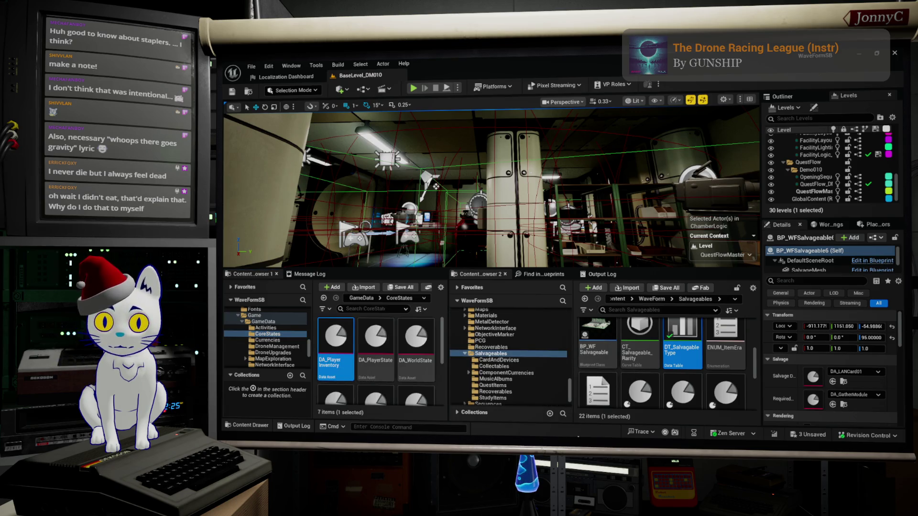
double_click(336, 342)
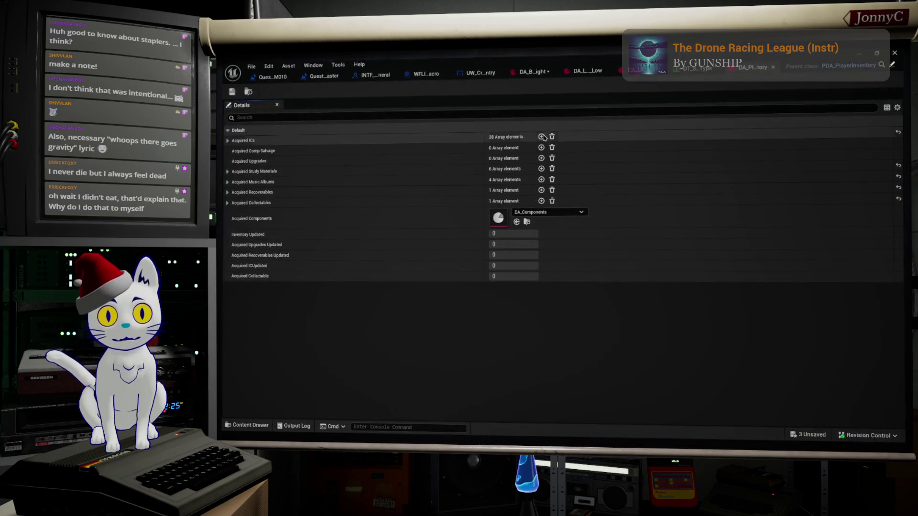
Expand Acquired ICs and set Index 33 and Index 34 to DA_LED_Low
click(227, 141)
scroll(637, 250, down, 3)
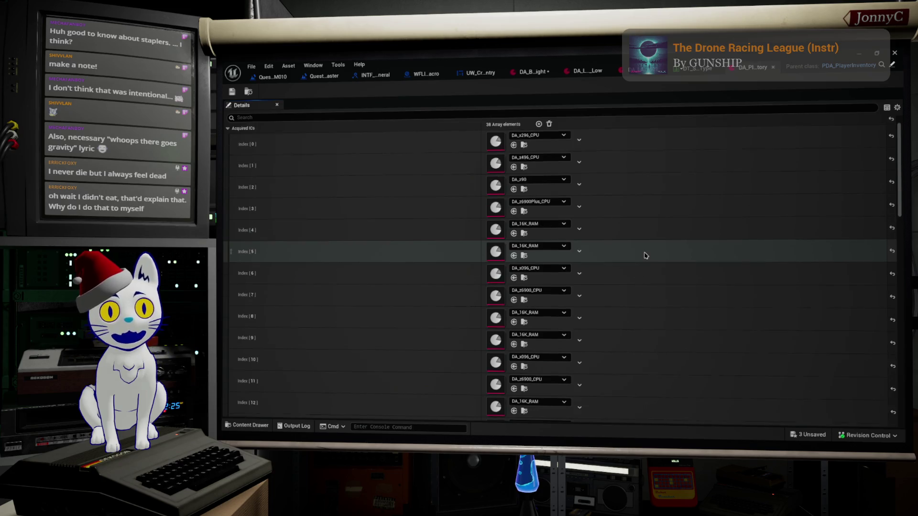
scroll(645, 256, down, 10)
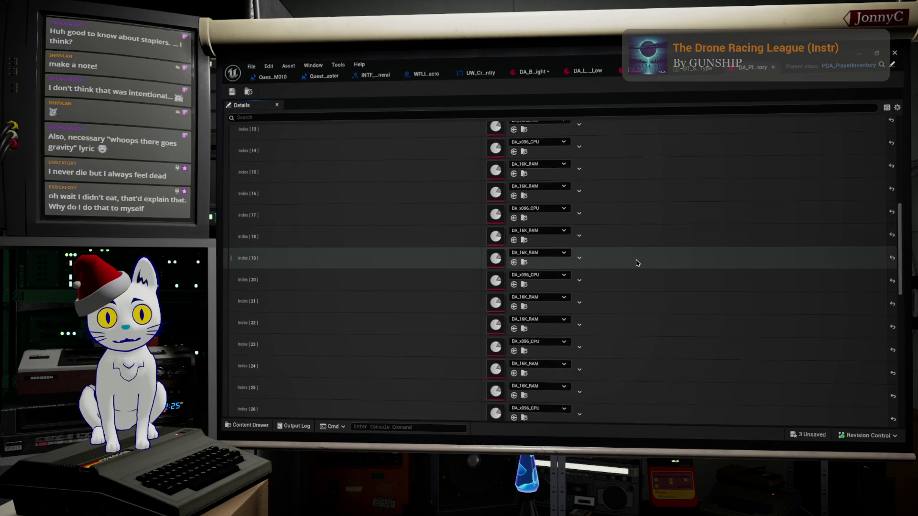
scroll(631, 266, down, 15)
scroll(619, 285, down, 2)
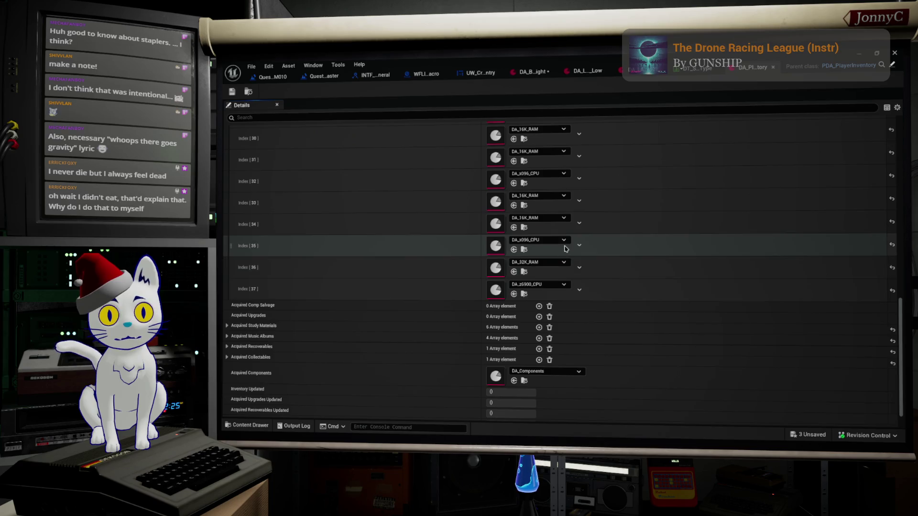
scroll(566, 234, up, 1)
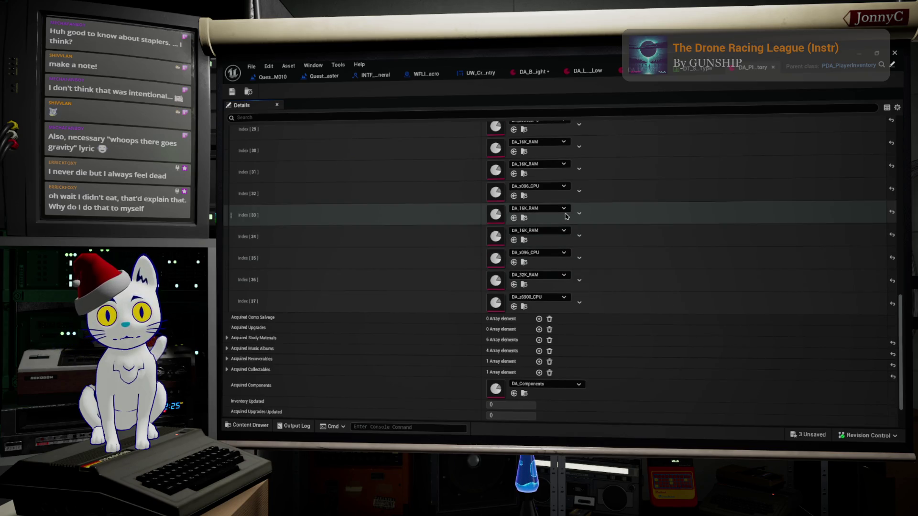
click(563, 209)
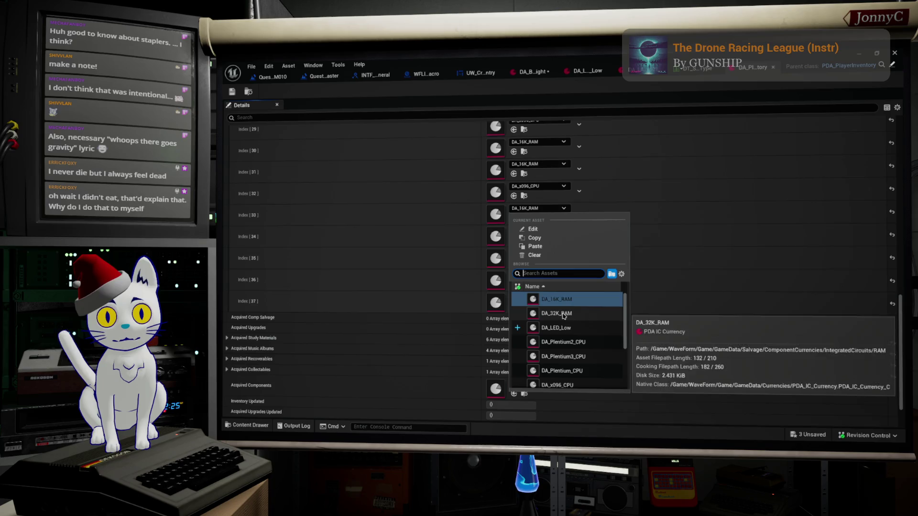
click(567, 328)
click(563, 231)
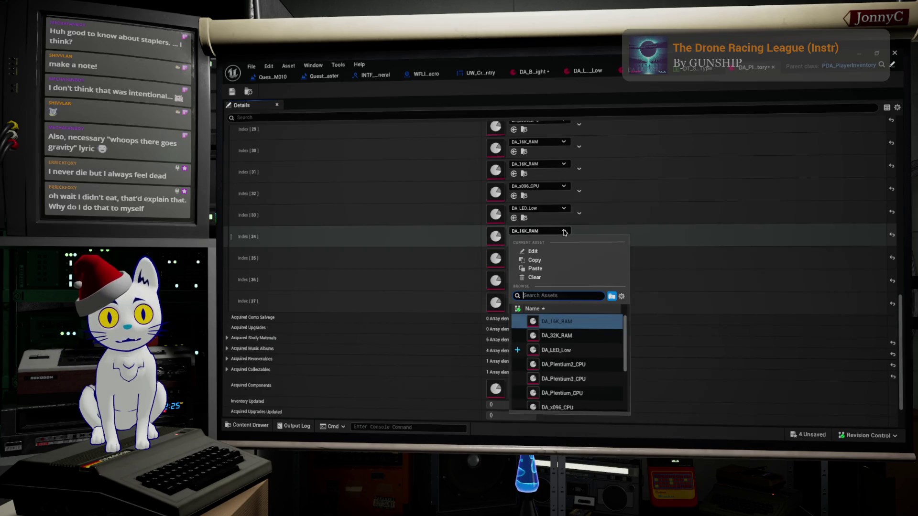
click(568, 357)
Set Index 30 and Index 31 to DA_LED_Low, then put the editors away to the level
scroll(564, 234, up, 3)
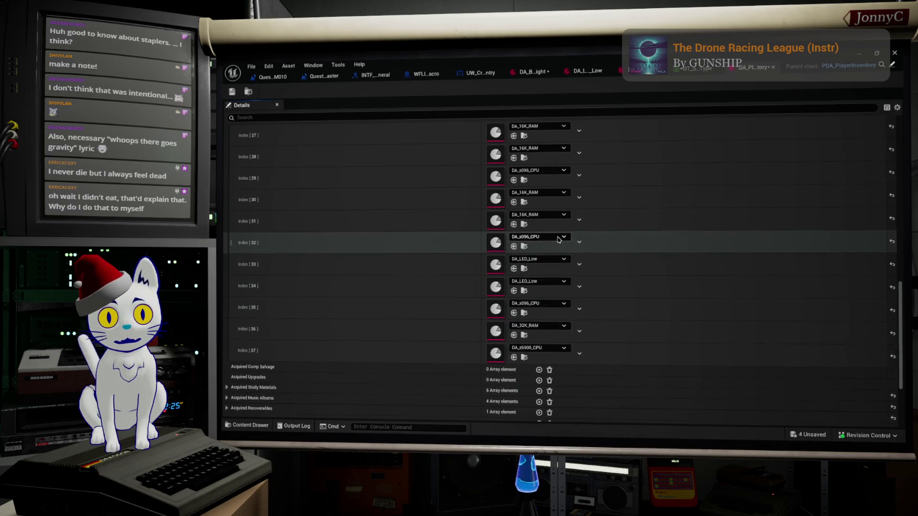
click(563, 205)
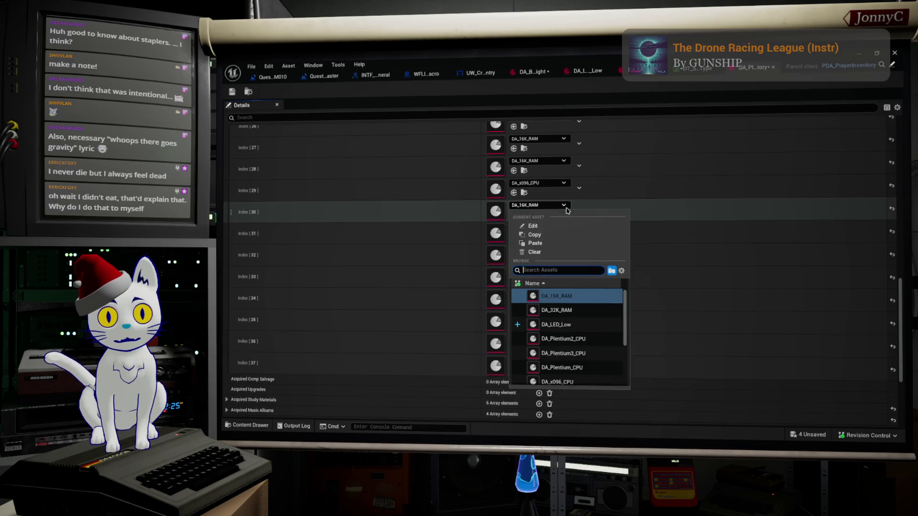
click(568, 325)
click(564, 228)
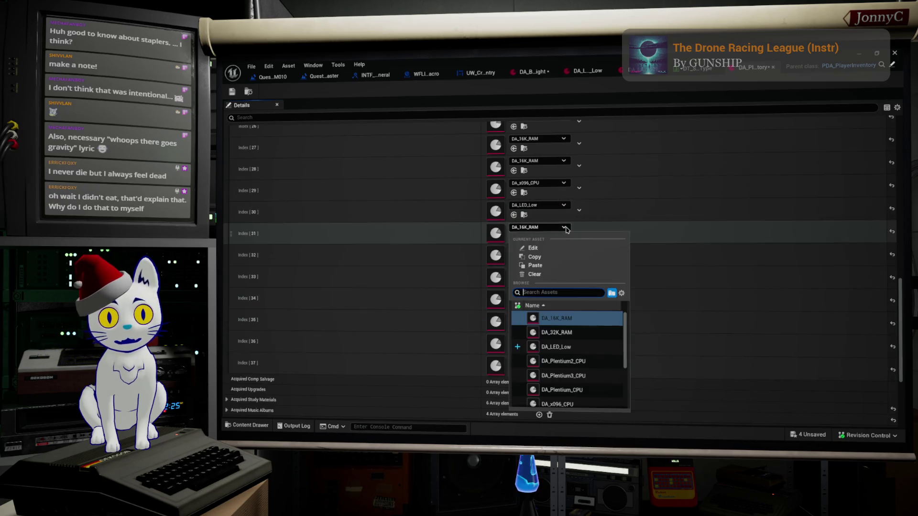
click(569, 346)
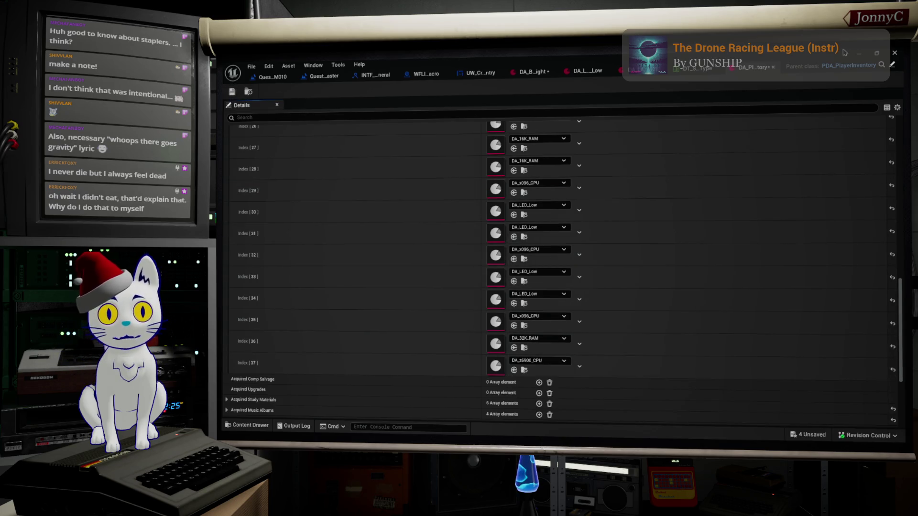
click(698, 68)
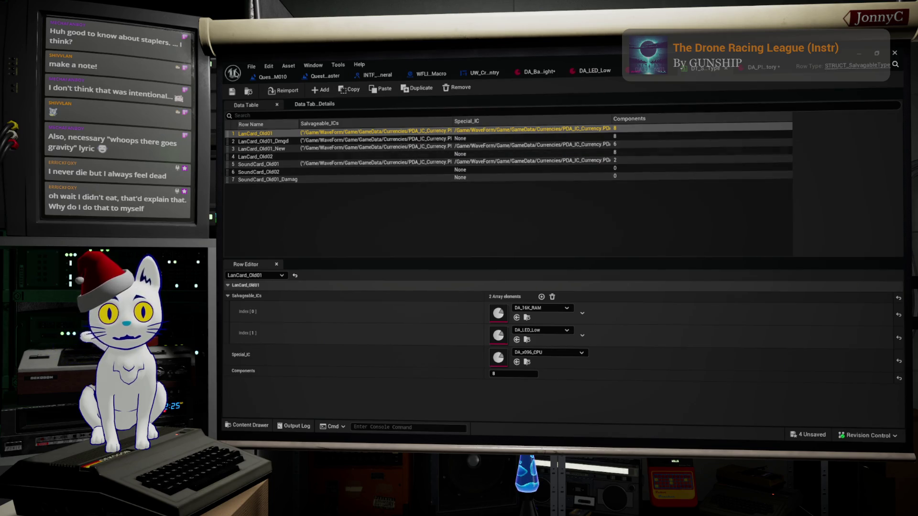
click(861, 55)
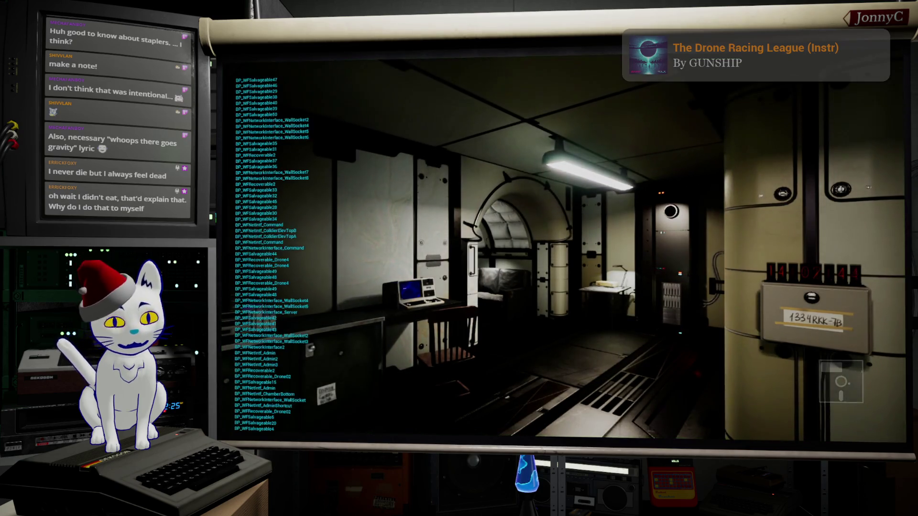
Walk to the workshop salvage bench and craft a Basic Flashlight from Small LED parts
key(w)
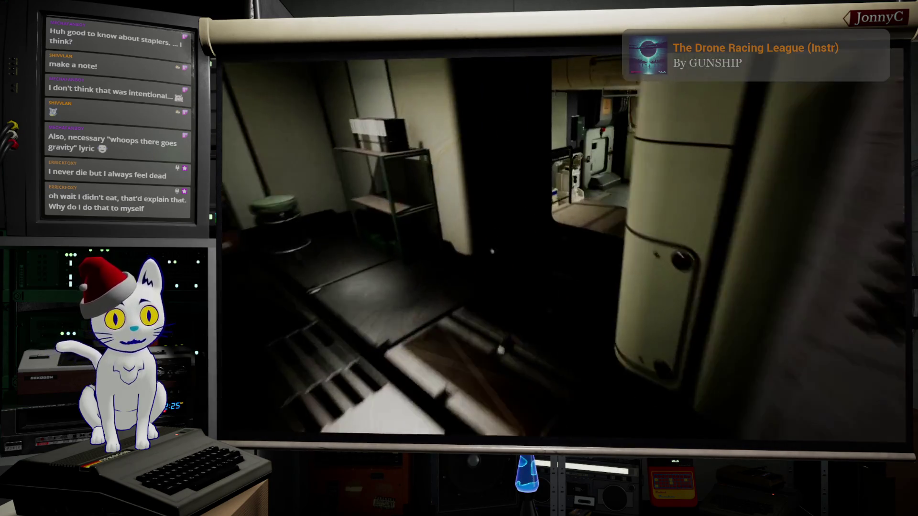
key(w)
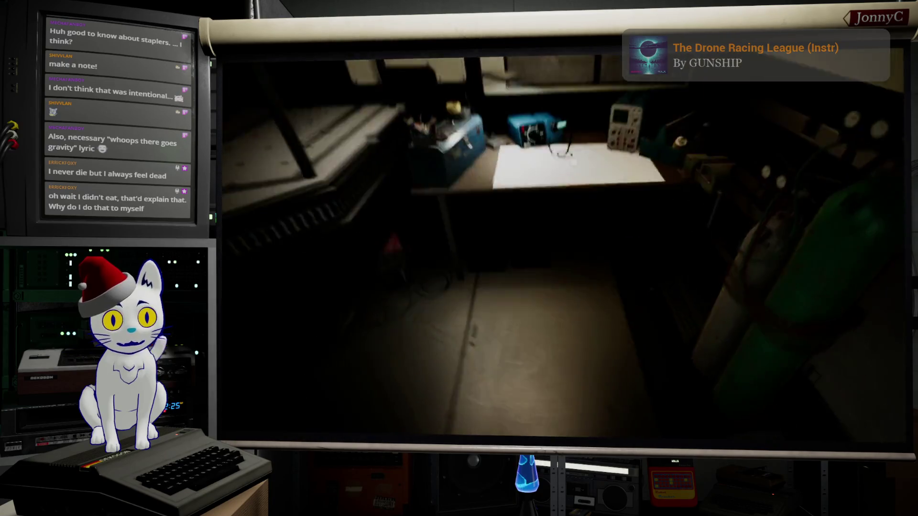
key(e)
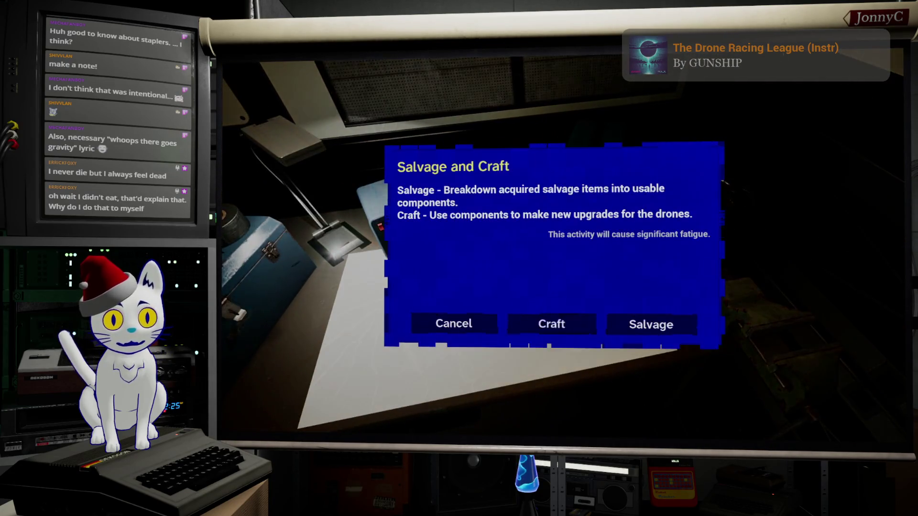
key(Return)
key(Down)
key(Down)
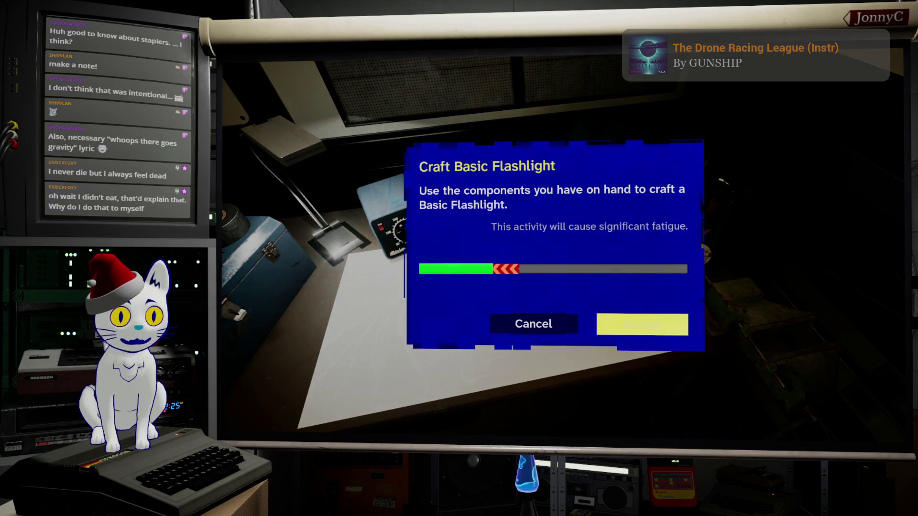
key(Escape)
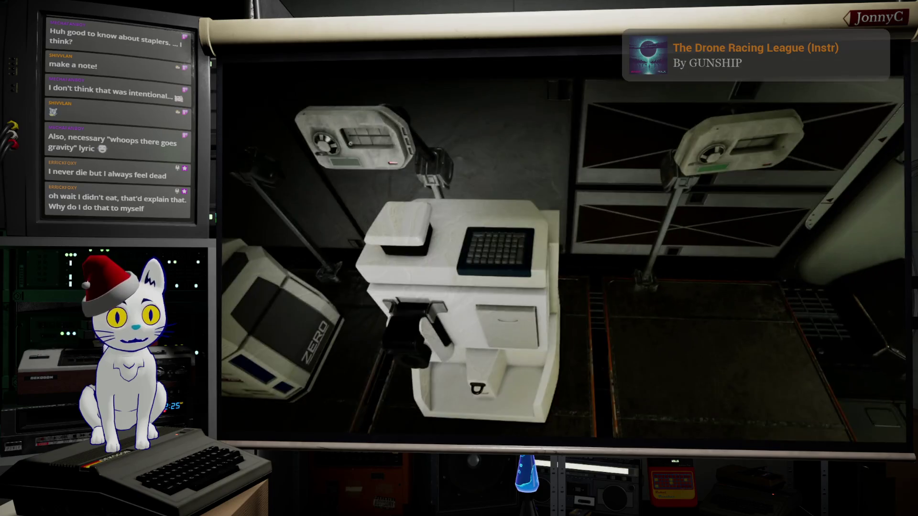
Install the Basic Flashlight in drone HERCULES's Head slot, then open the shelf's study materials
key(e)
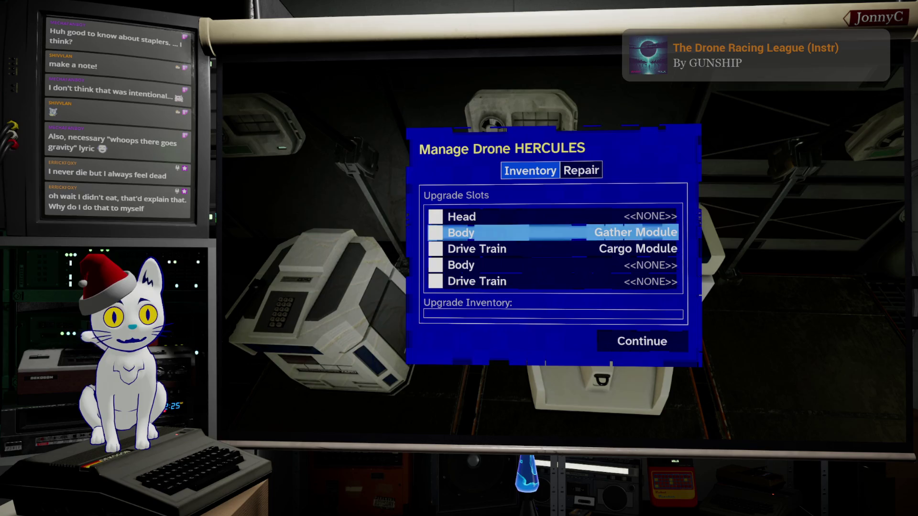
key(Return)
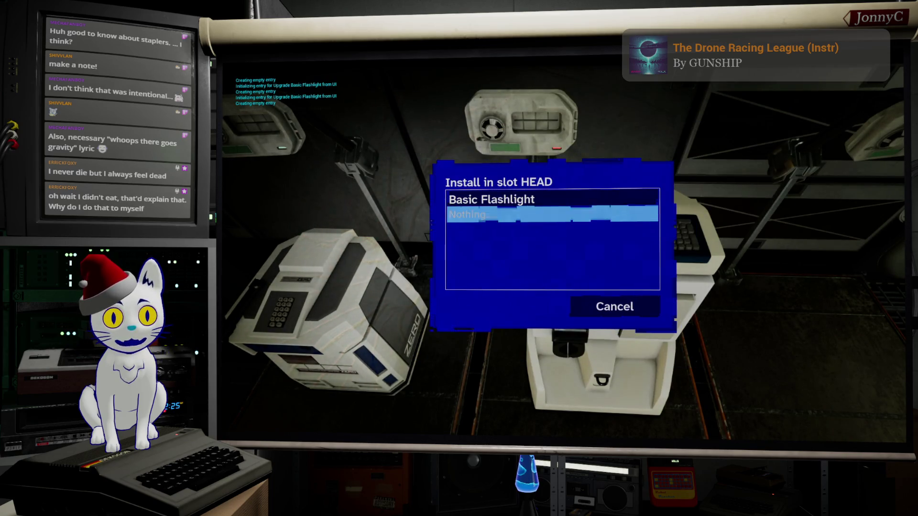
key(Return)
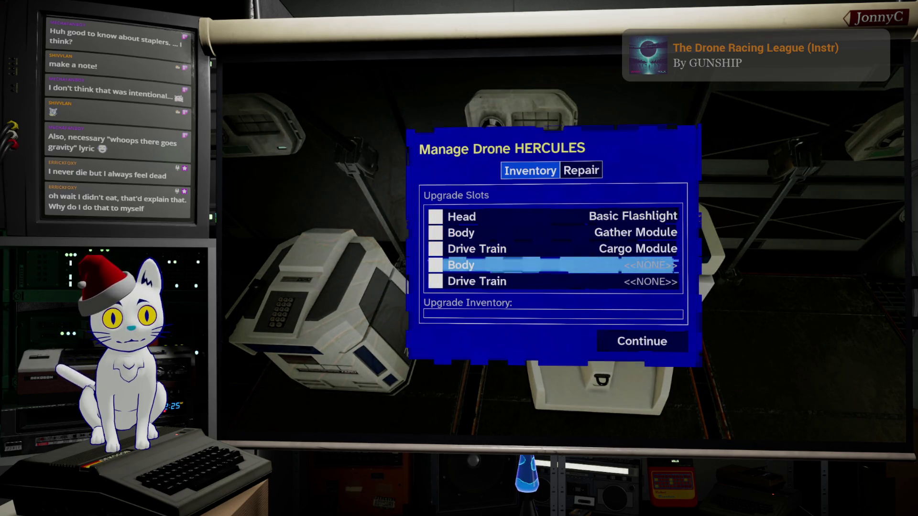
key(Return)
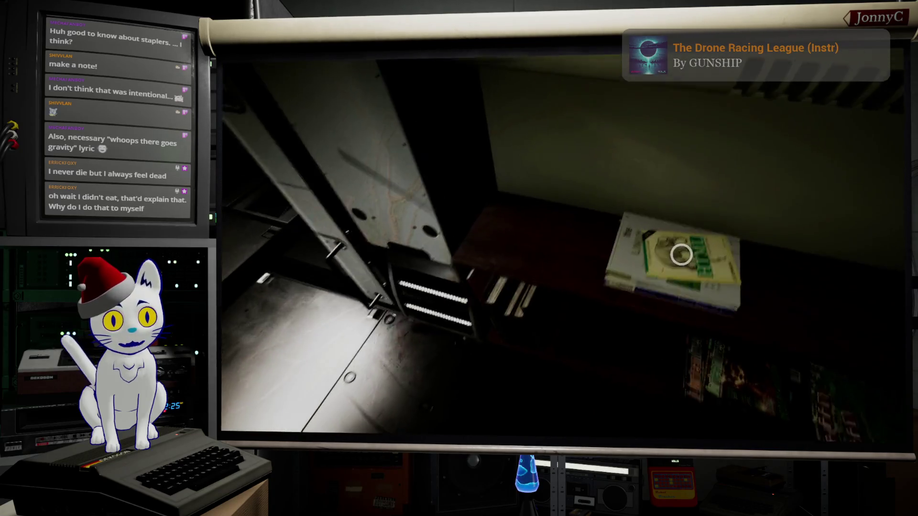
click(682, 255)
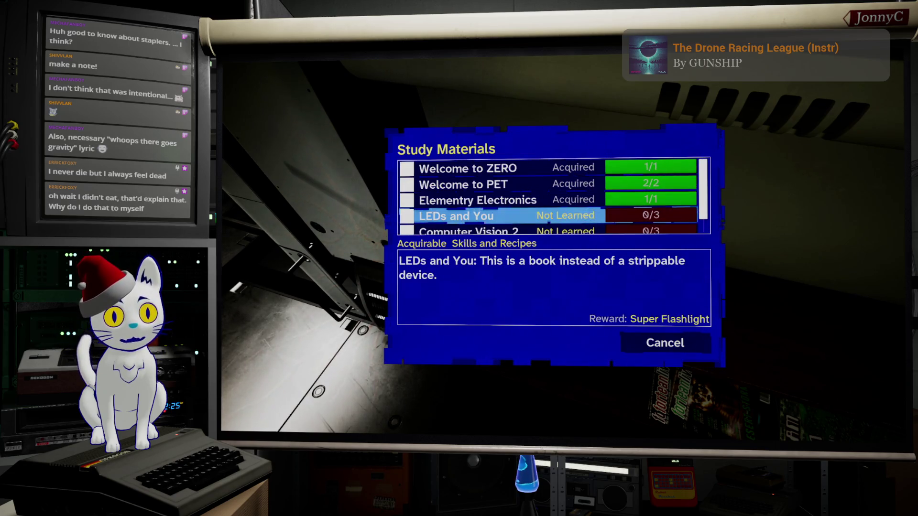
key(Down)
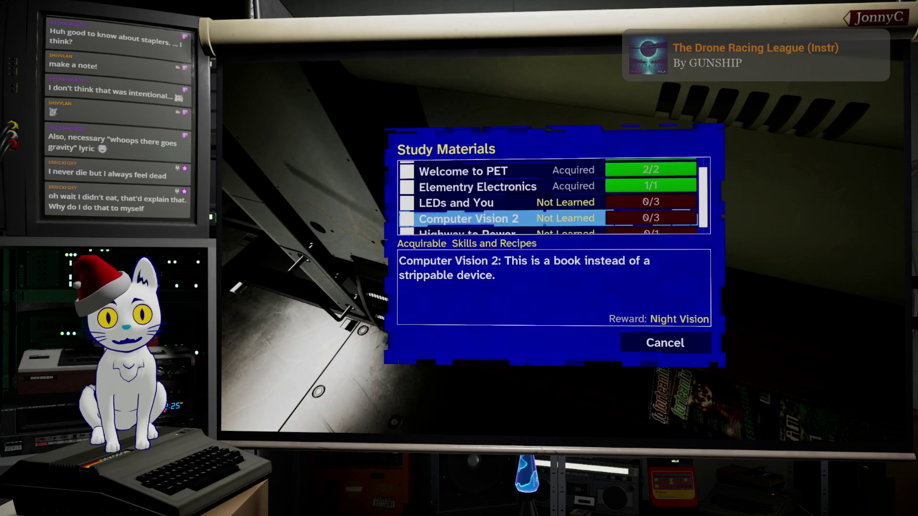
key(Up)
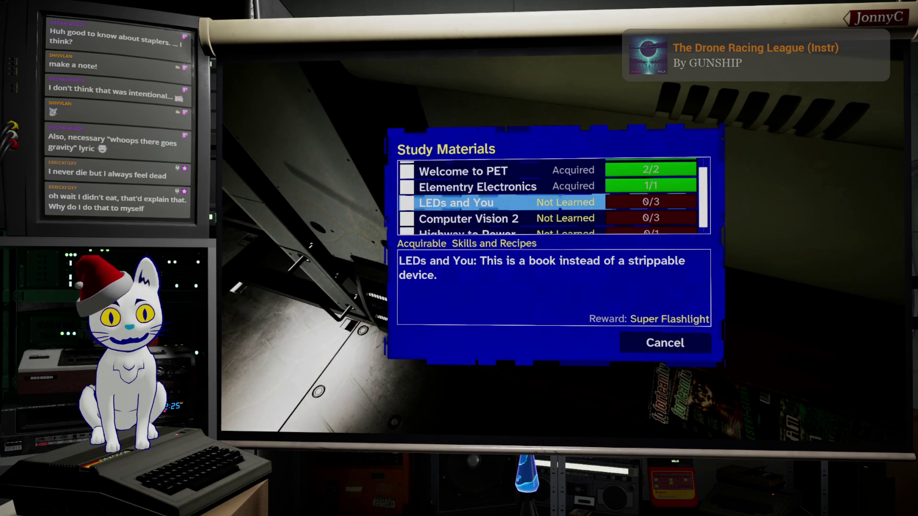
click(468, 218)
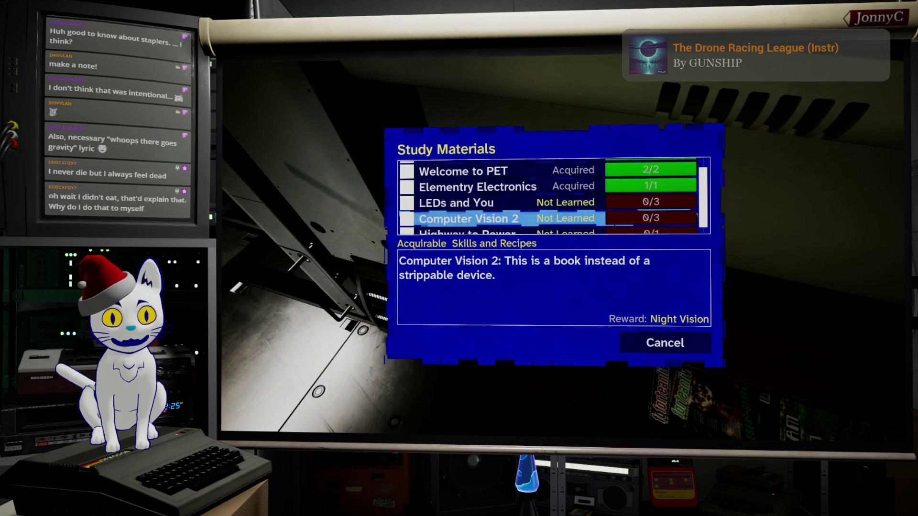
key(Down)
key(Up)
key(Up)
key(Down)
key(Down)
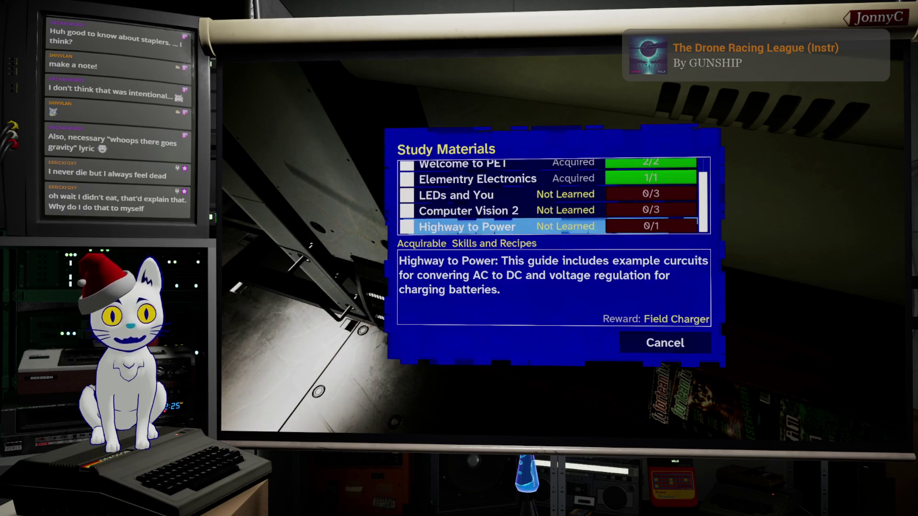
key(Up)
key(Up)
key(Down)
key(Down)
key(Down)
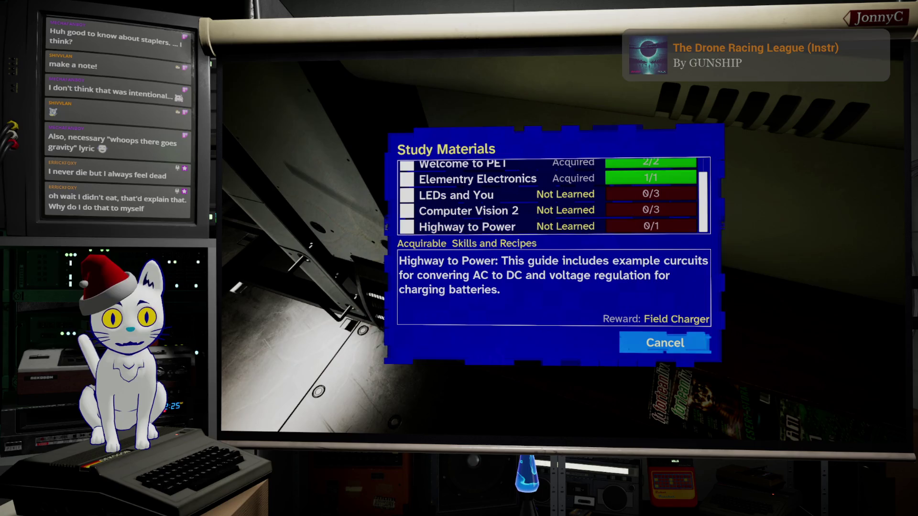
key(Escape)
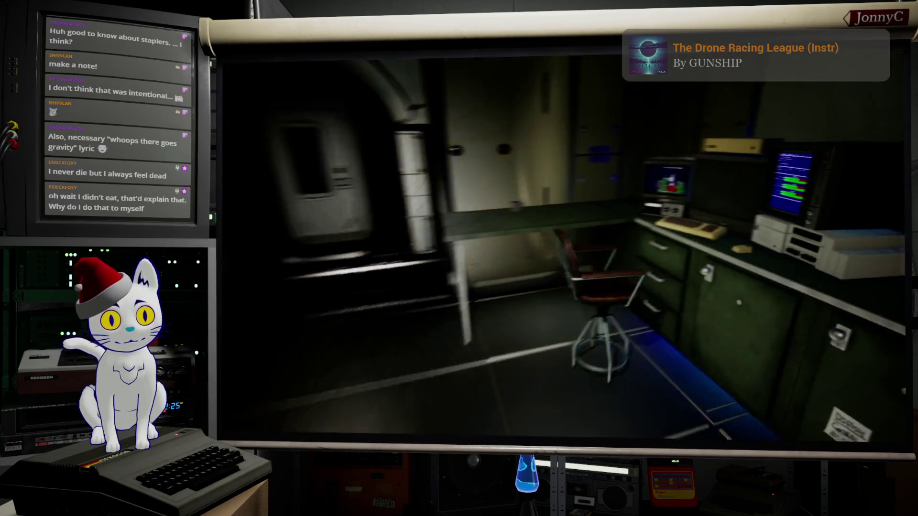
Walk through the corridor to the workbench and craft a Security Interface drone upgrade
mouse_move(459, 258)
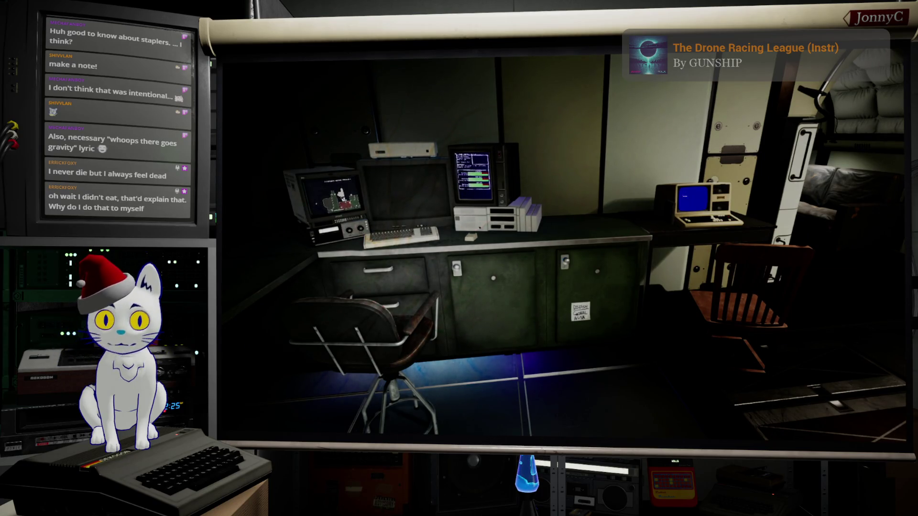
key(w)
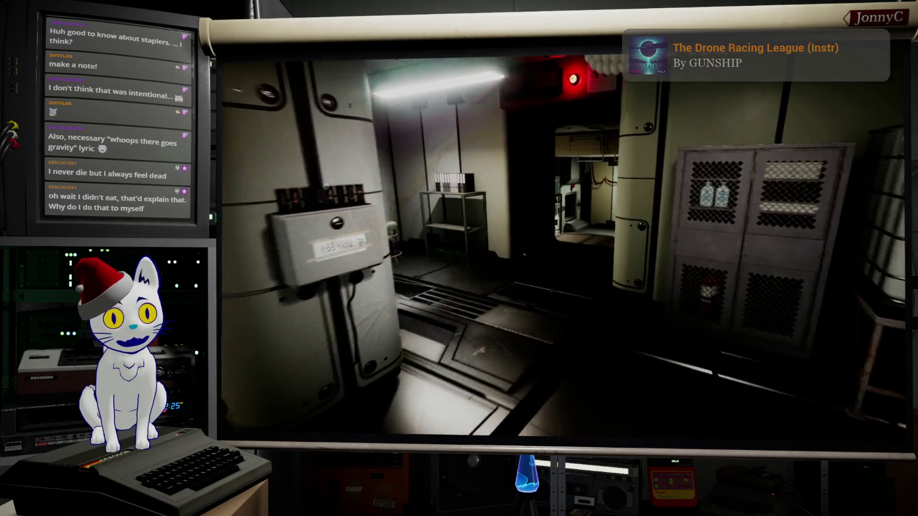
key(w)
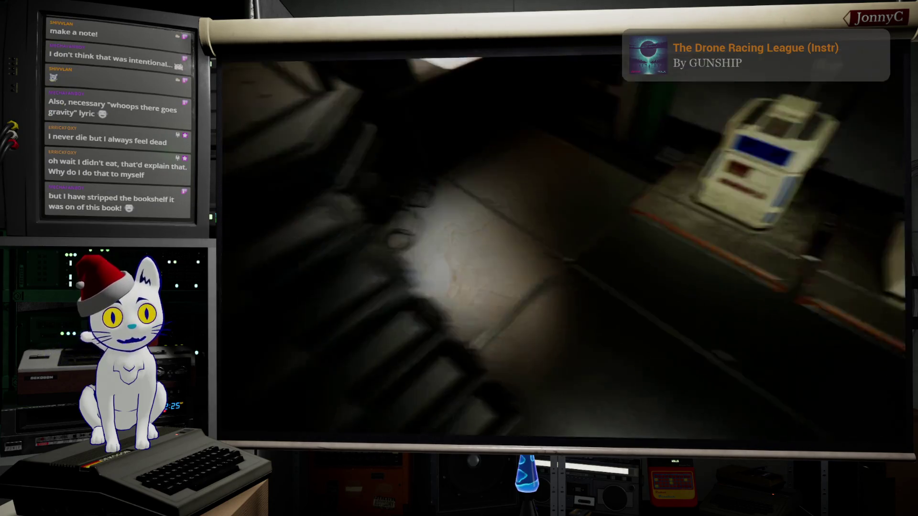
key(e)
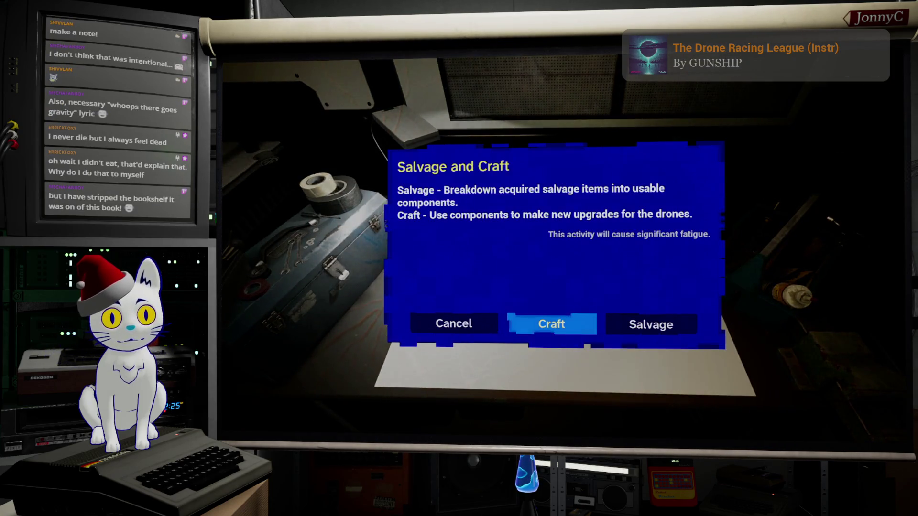
key(Return)
key(Down)
key(Down)
key(Down)
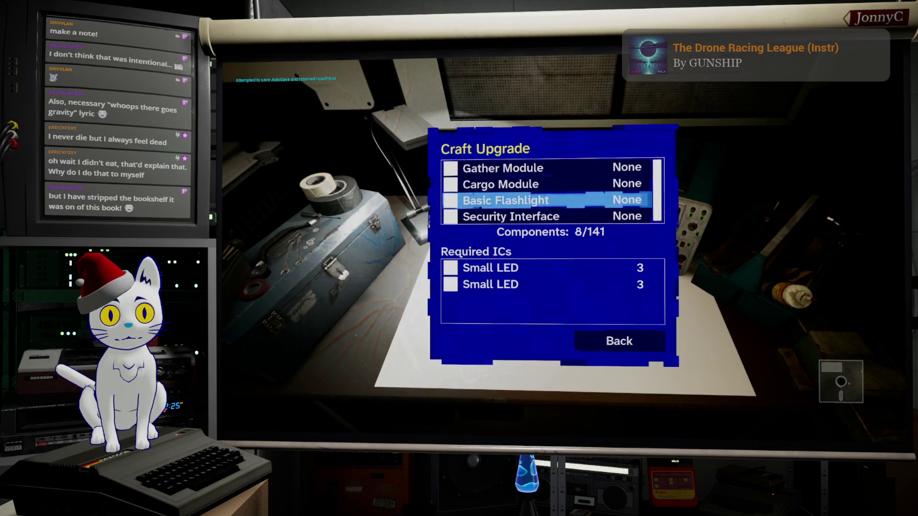
key(Down)
key(Up)
key(Return)
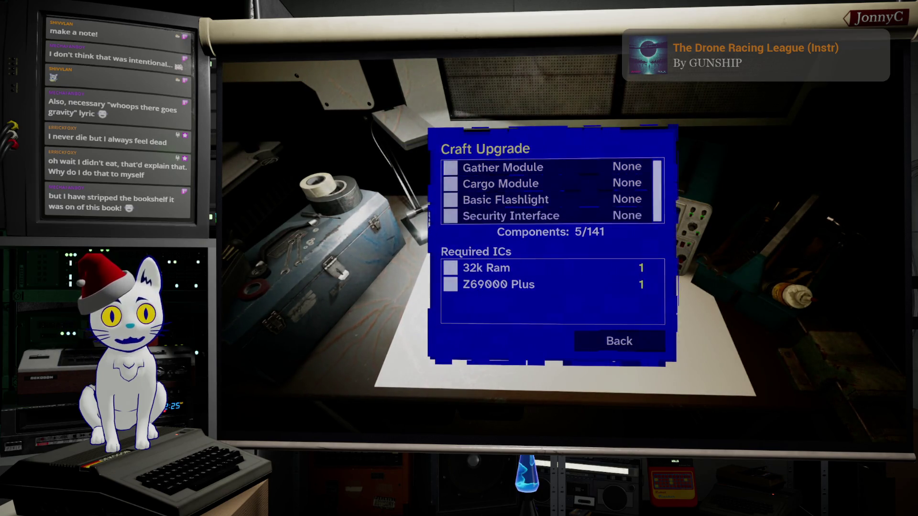
key(Return)
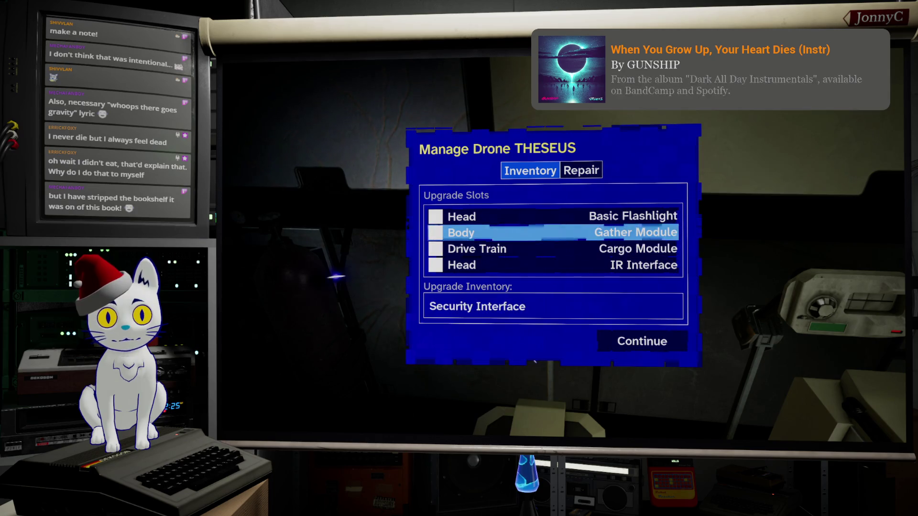
Swap THESEUS's Body-slot Gather Module for the Security Interface and finish managing the drone
key(Return)
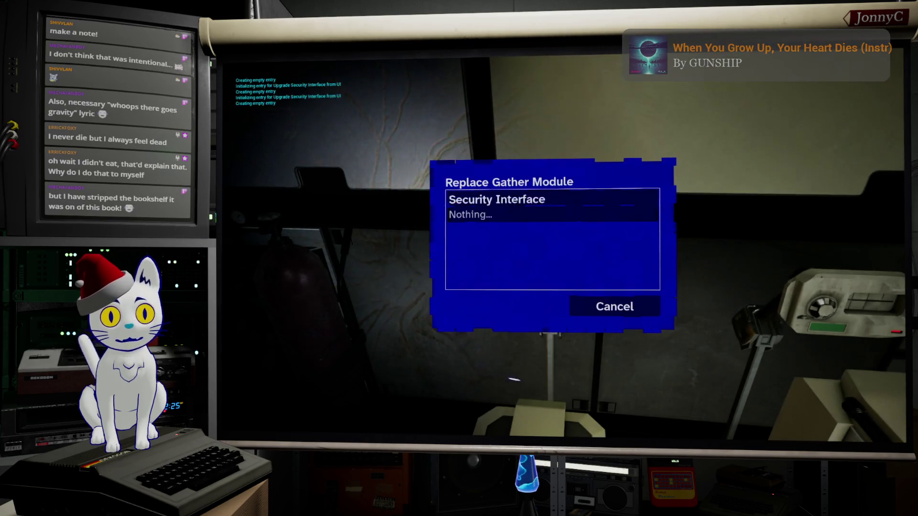
key(Return)
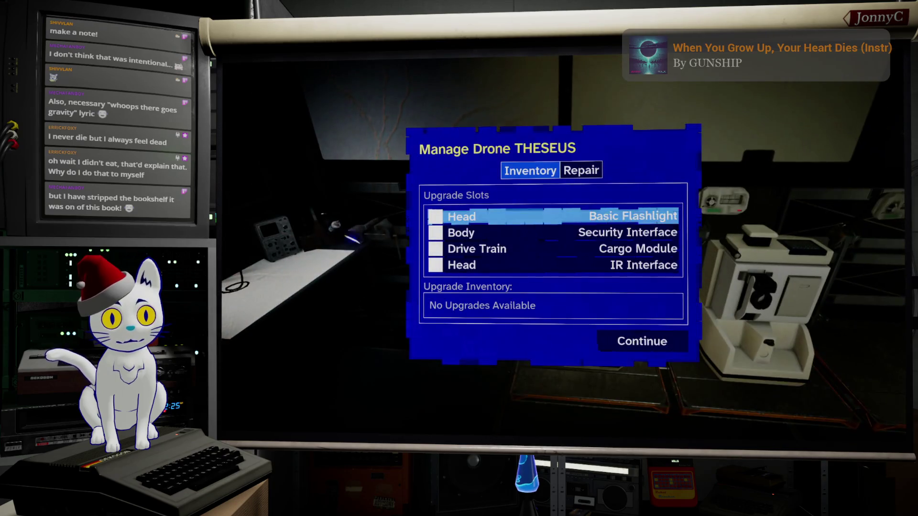
click(553, 233)
key(Down)
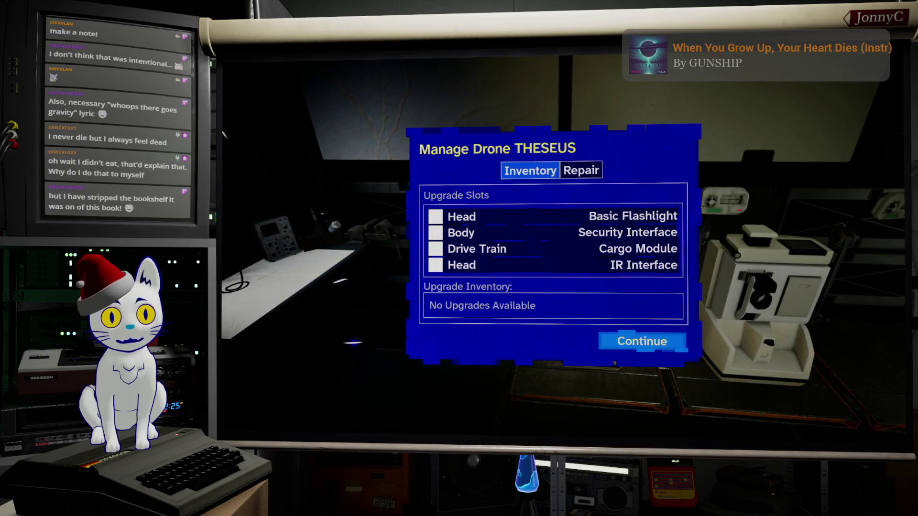
key(Return)
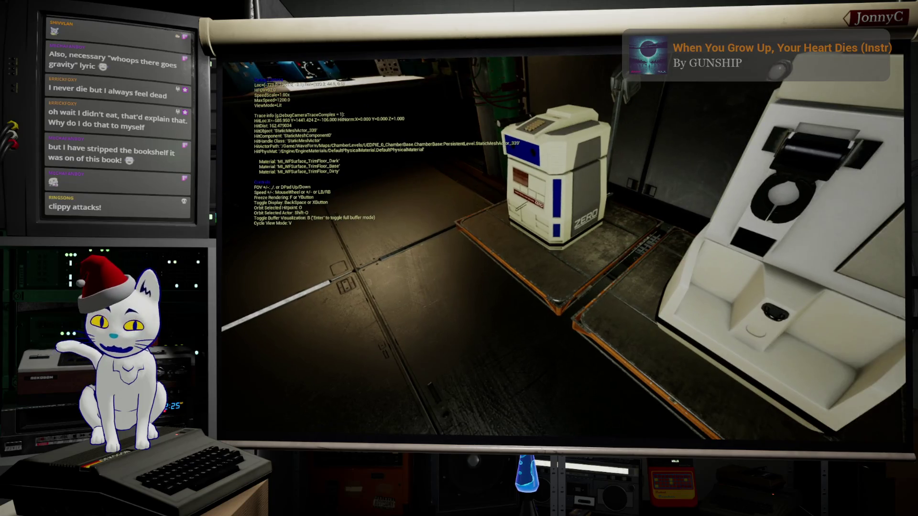
key(alt+Tab)
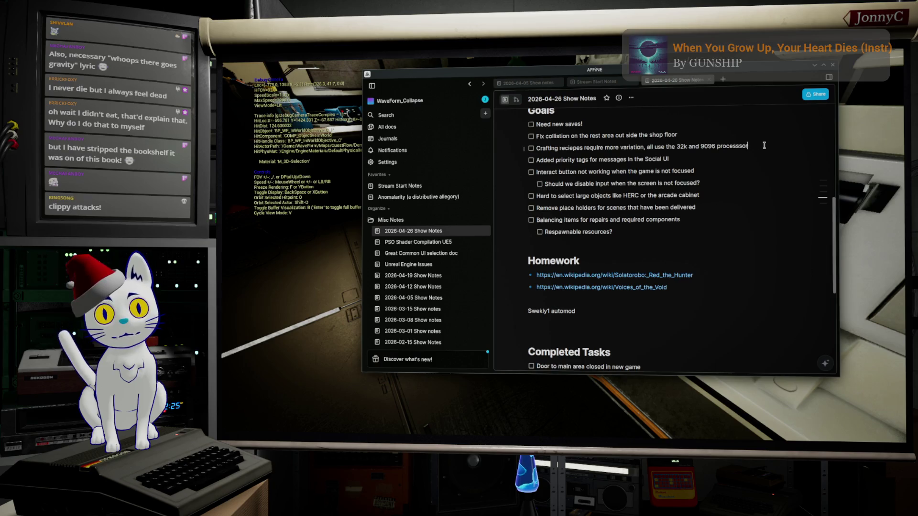
Add a goal item saying the Security interface should look less phallic, then return to the game
key(Return)
text(Security interface should be less phalic, frfr)
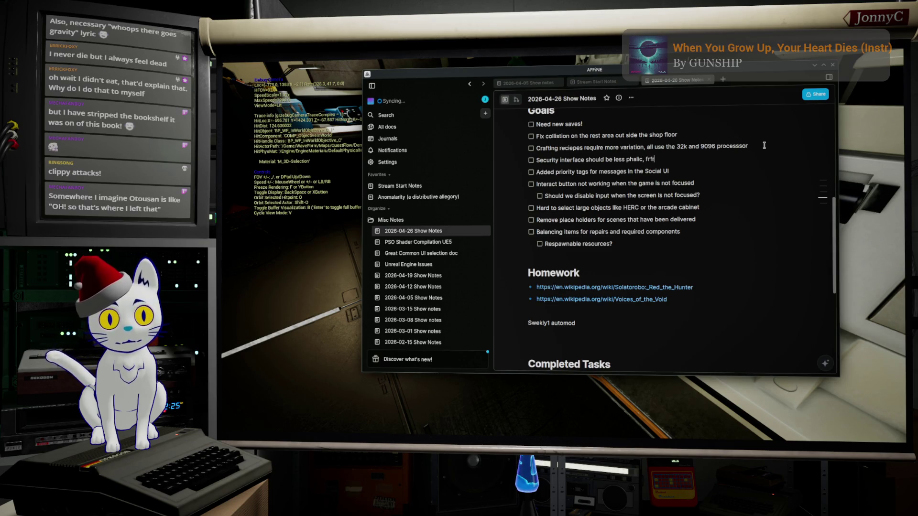
key(alt+Tab)
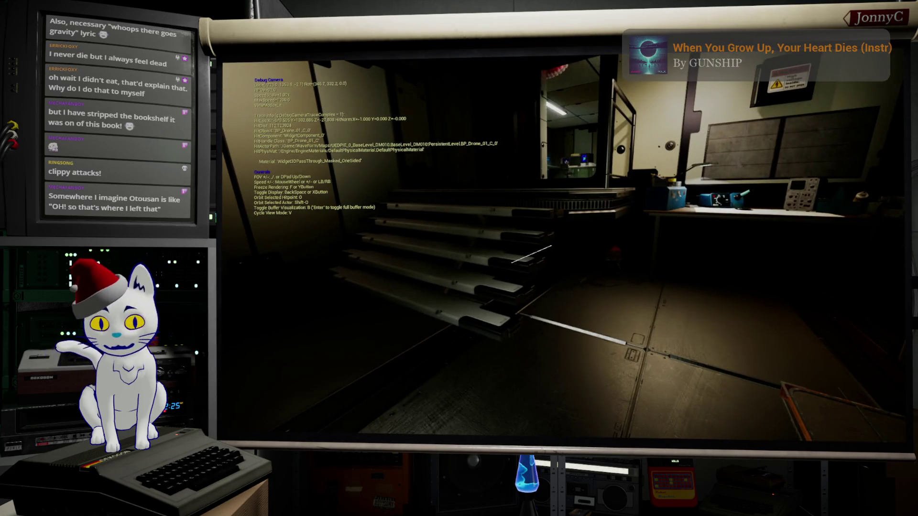
Leave the debug camera, study the Highway to Power manual from the book, then sleep on the couch
key(semicolon)
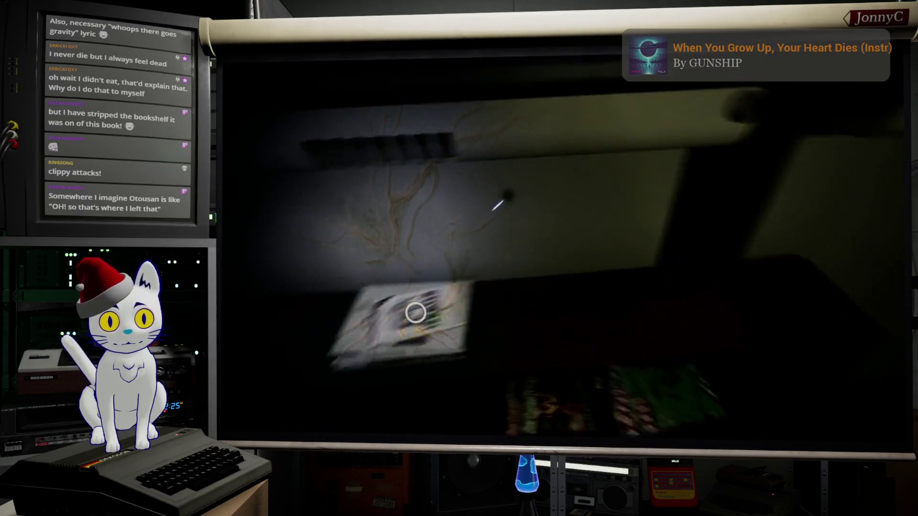
click(416, 313)
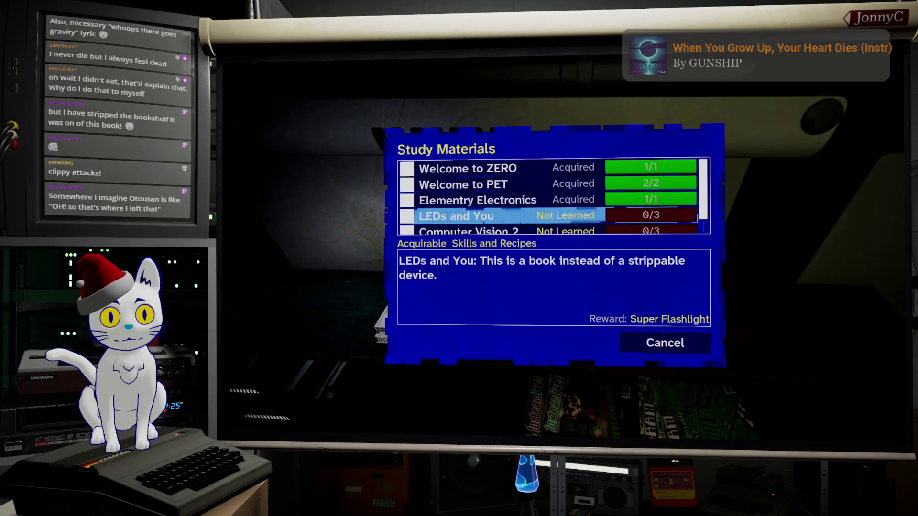
click(468, 231)
click(468, 233)
click(469, 229)
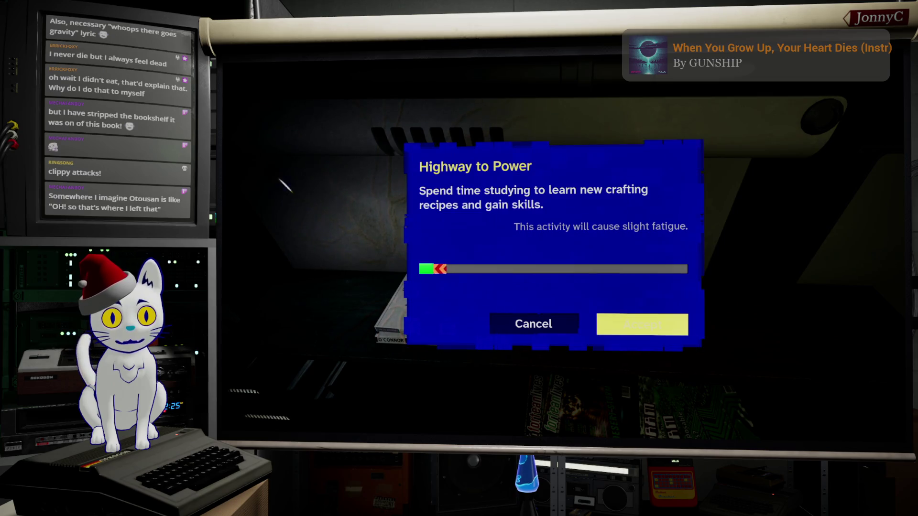
key(Return)
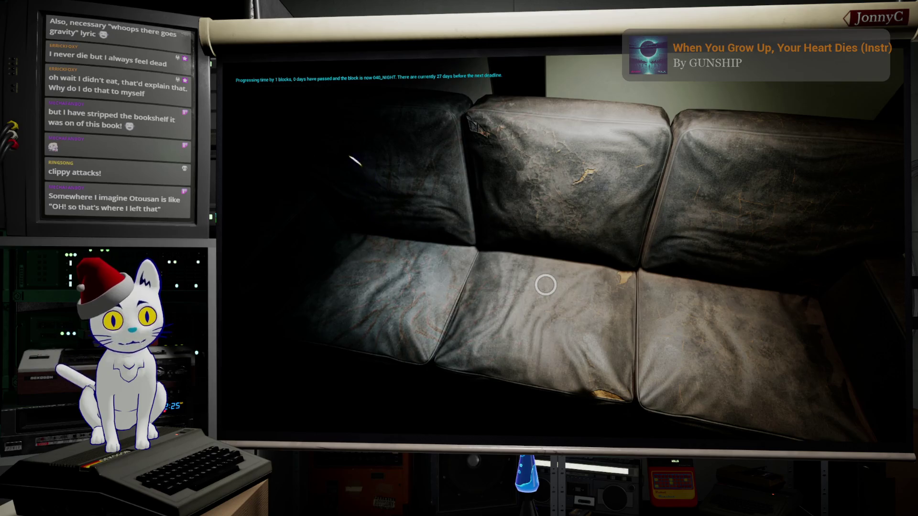
click(546, 284)
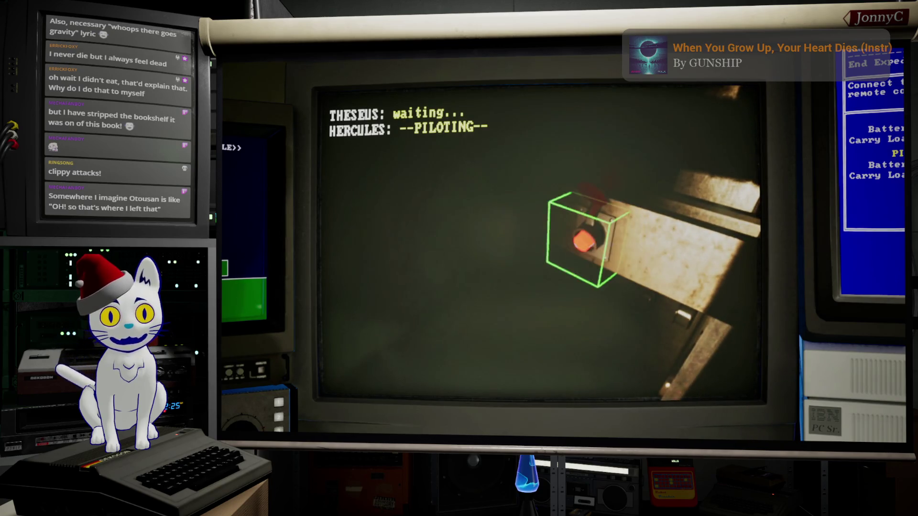
Switch control to THESEUS and trigger the ELVTR-A-01 Summon network device
key(Tab)
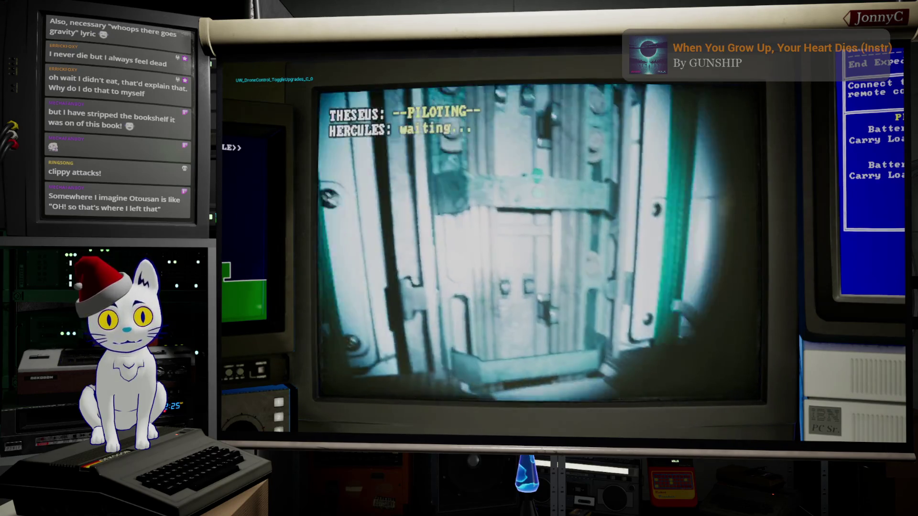
key(e)
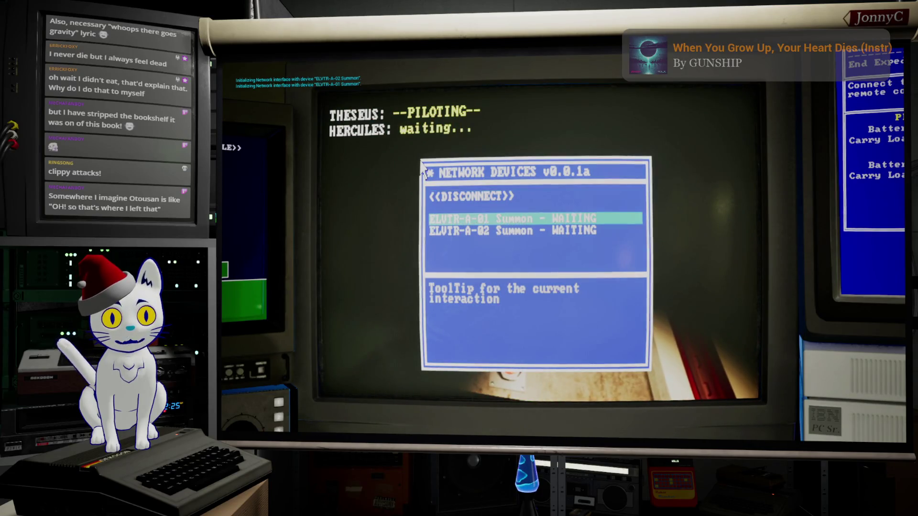
key(Up)
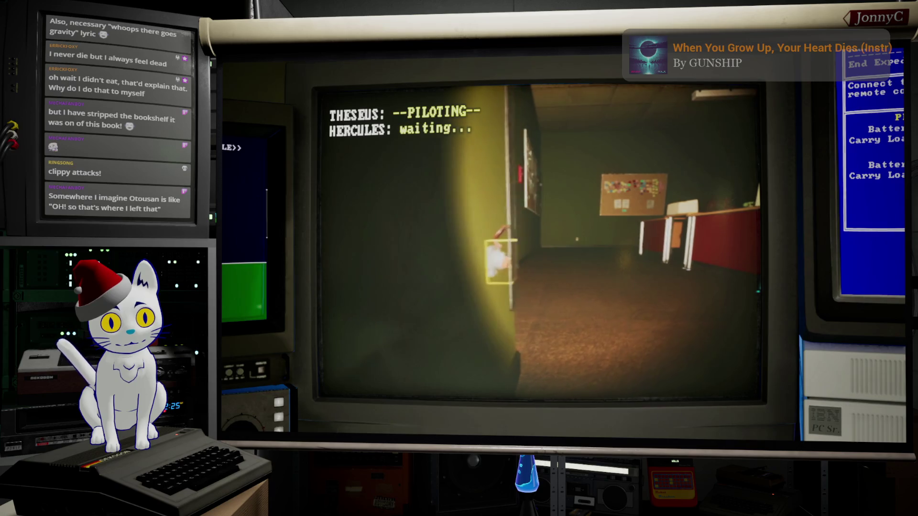
Turn on the lobby light and open door ACCT-DR002 from the Network Devices list
key(e)
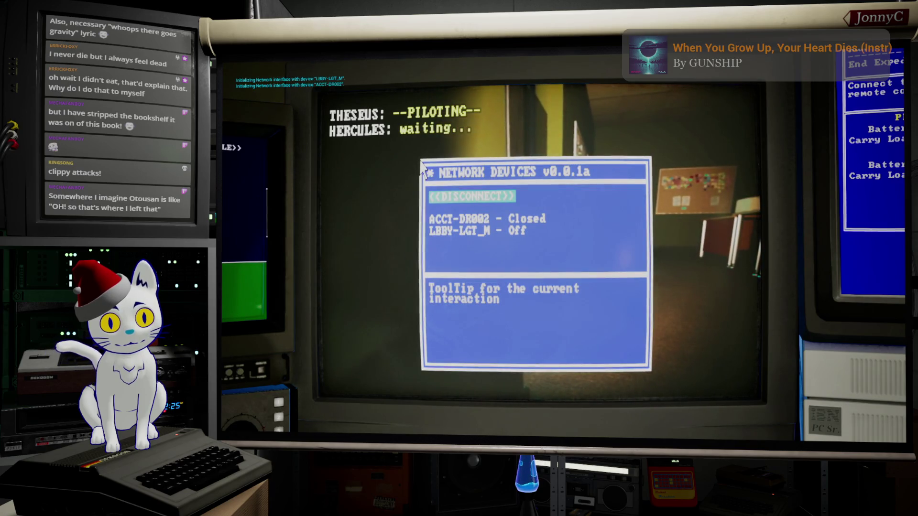
key(Up)
key(Return)
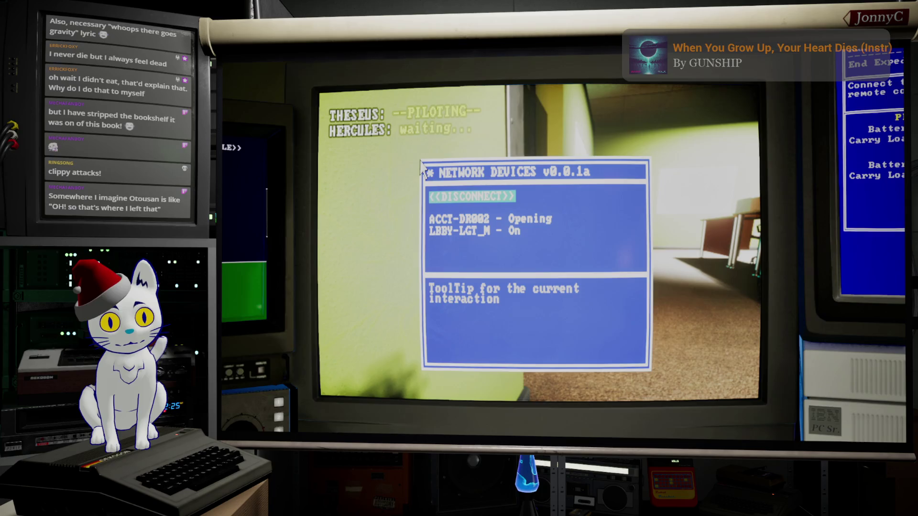
key(Return)
Drive Hercules past the reception desk and through the white doorway into the corridor
key(Tab)
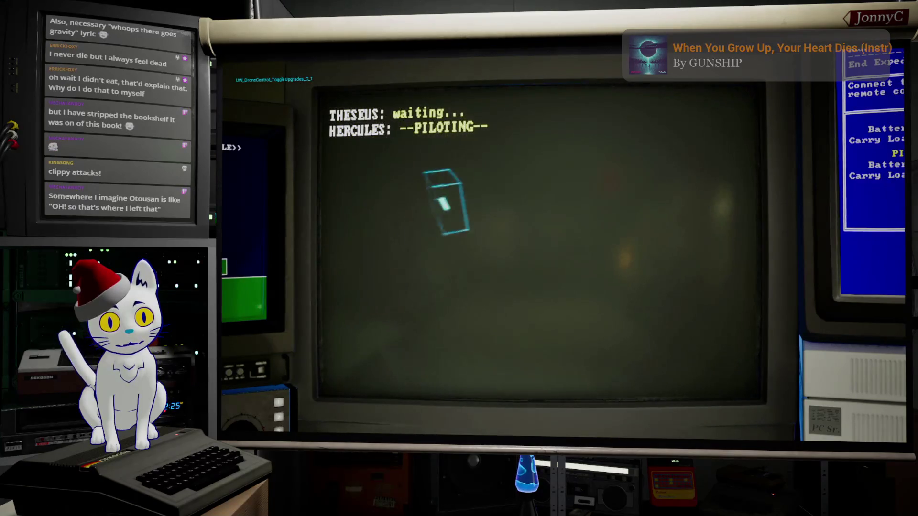
key(w)
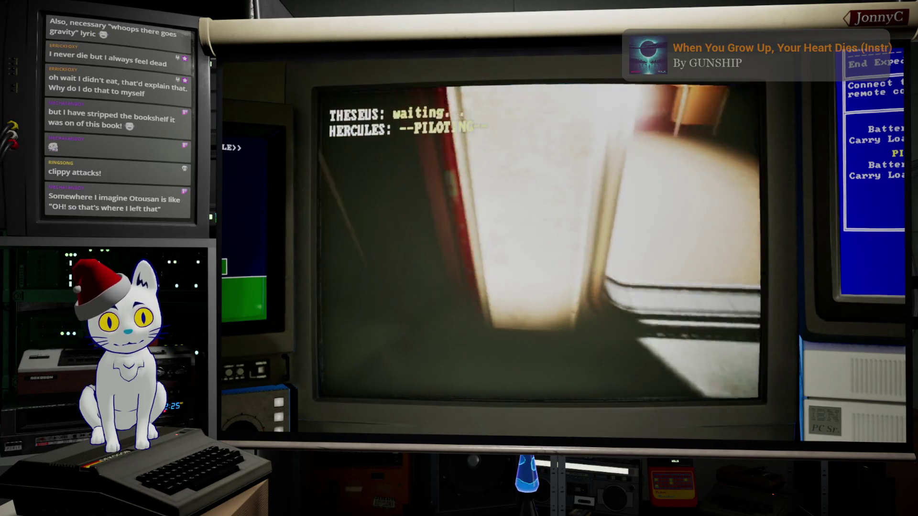
key(a)
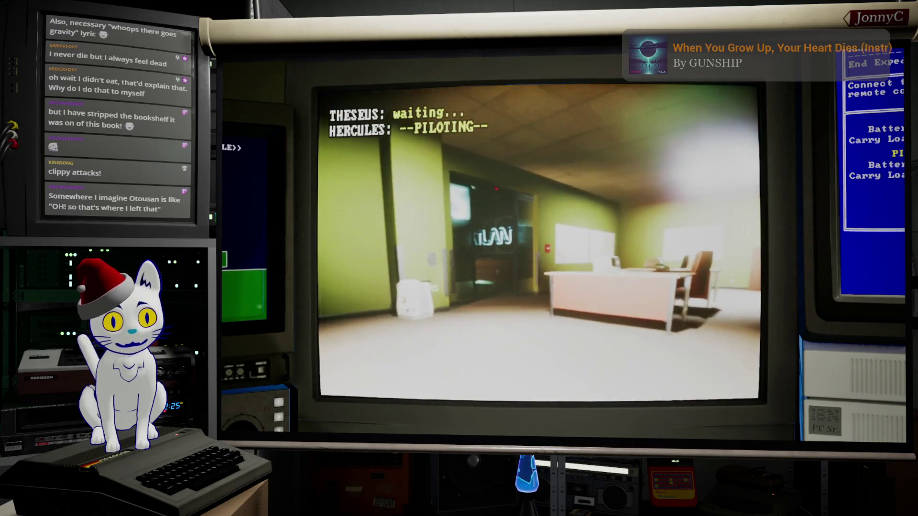
key(w)
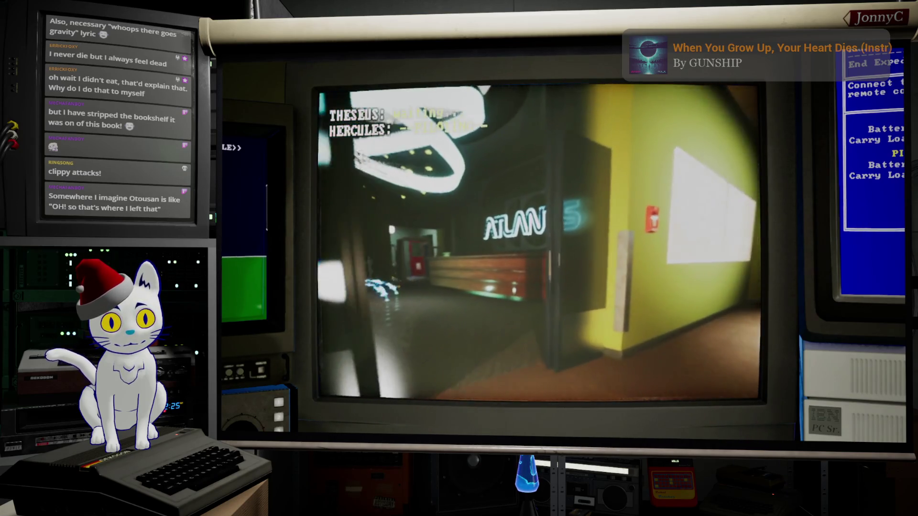
key(w)
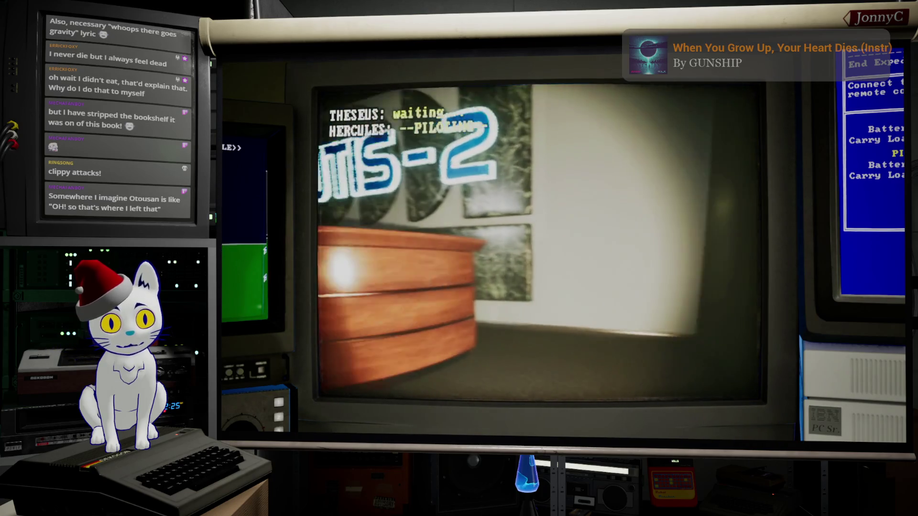
key(d)
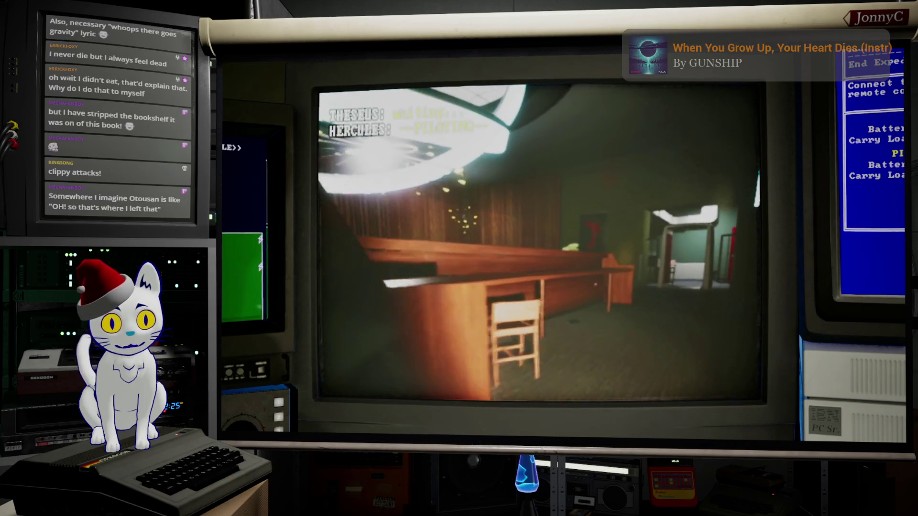
key(w)
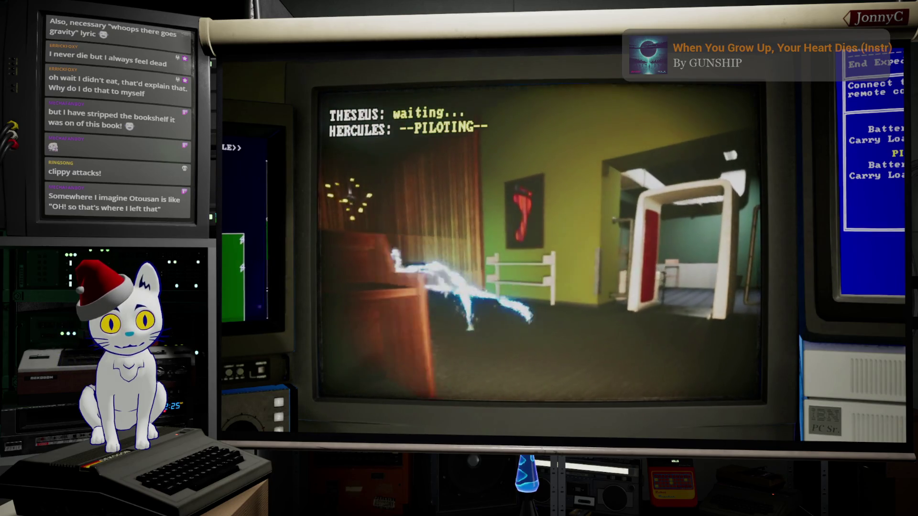
key(w)
key(d)
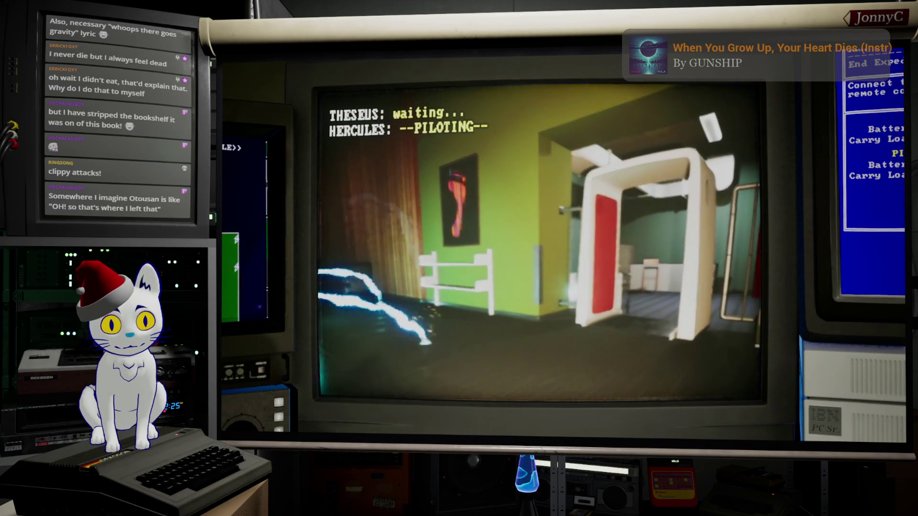
key(w)
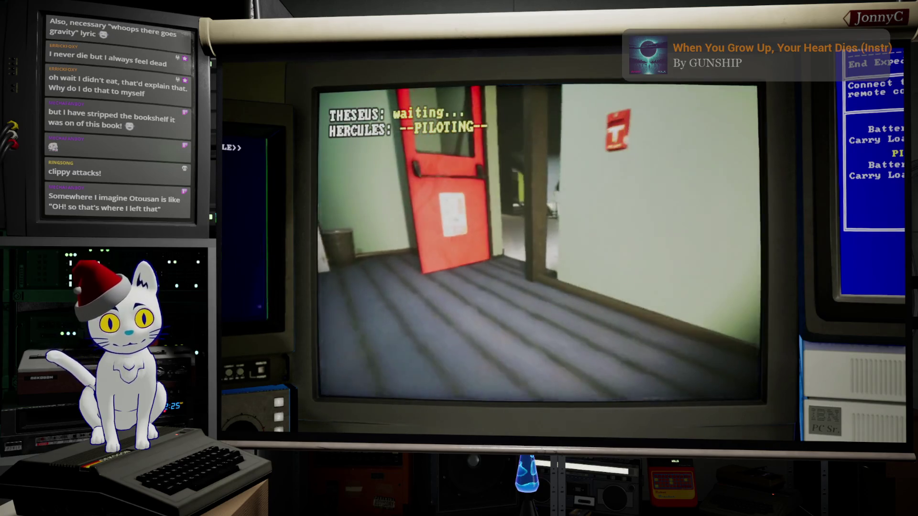
key(a)
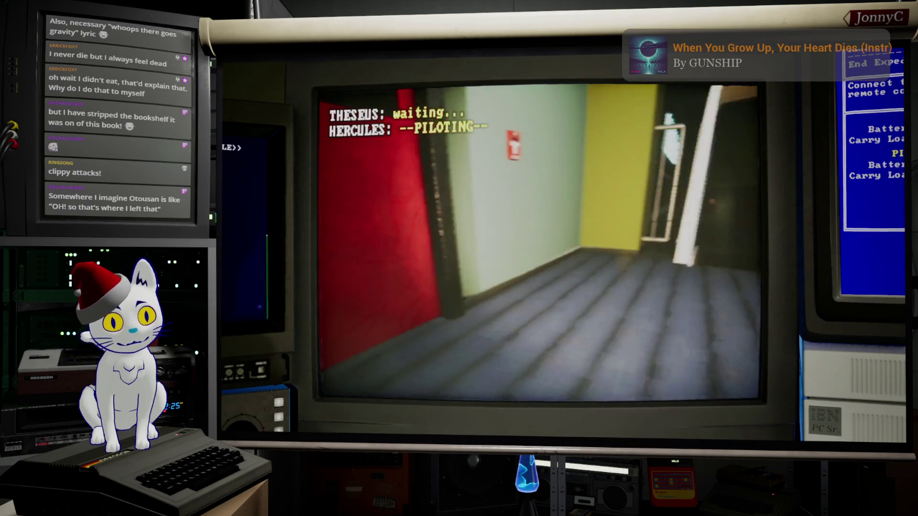
Park Theseus against the Atlantis-2 reception desk, then hand control back to Hercules
key(Tab)
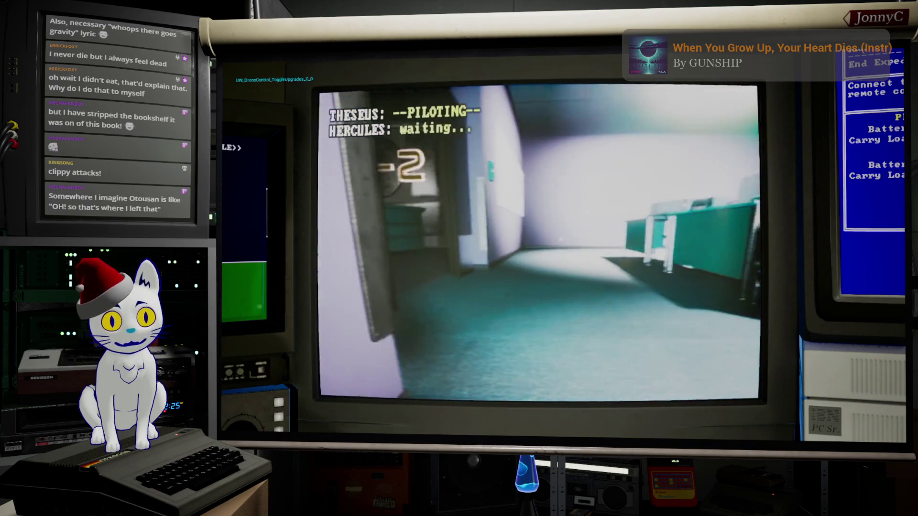
key(a)
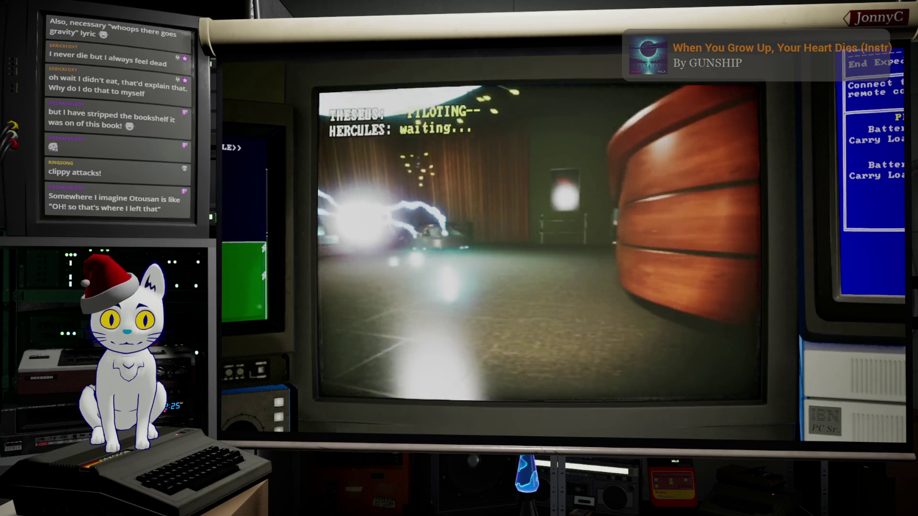
key(w)
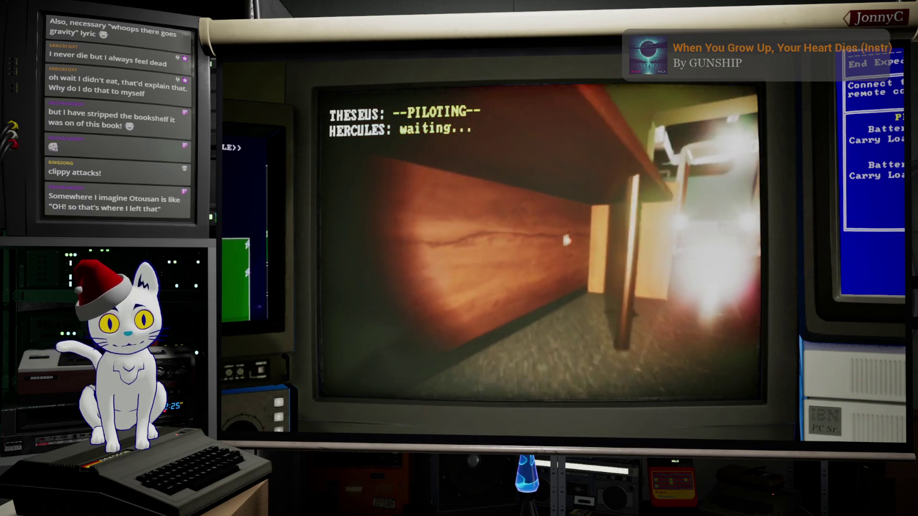
key(w)
key(e)
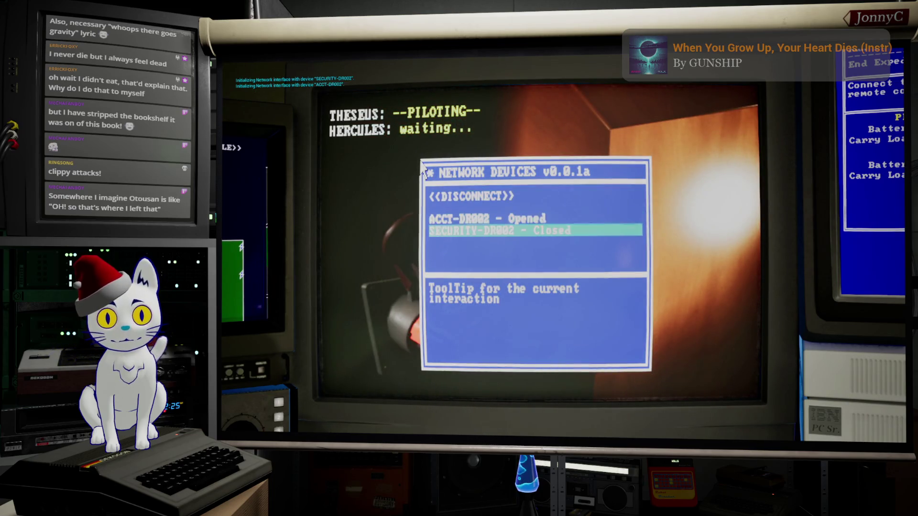
key(Tab)
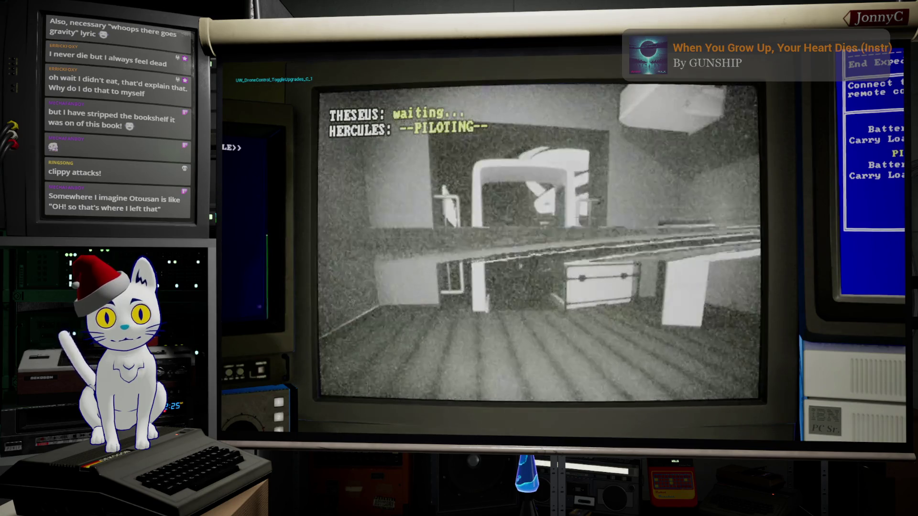
Drive Hercules past the red door, set it to follow Theseus, and browse the Drone Control options
key(w)
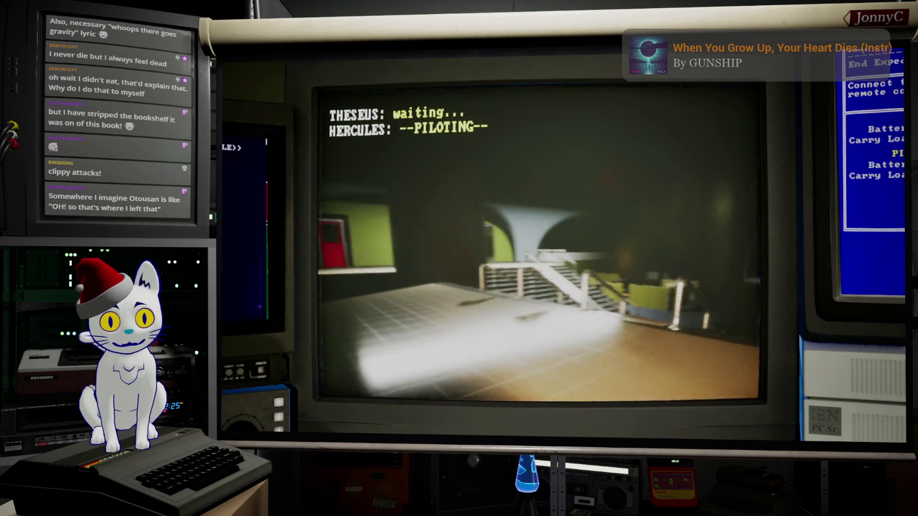
key(1)
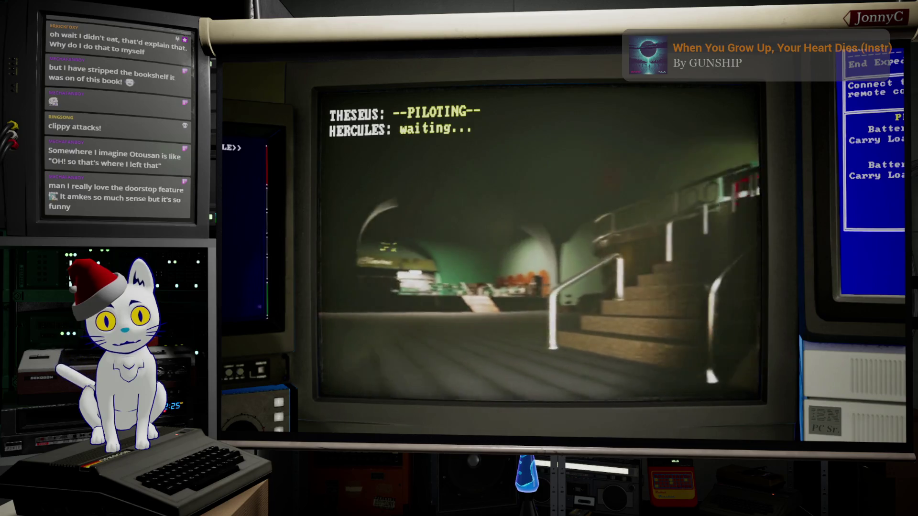
key(2)
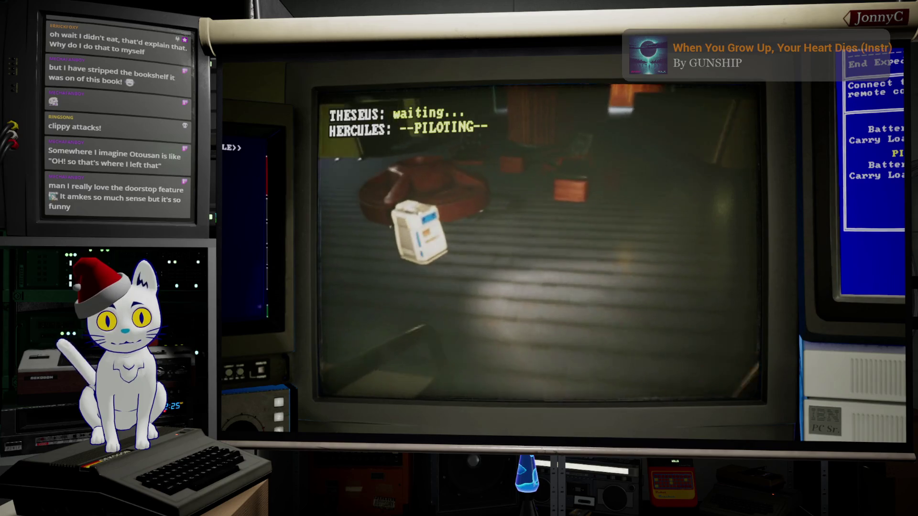
key(1)
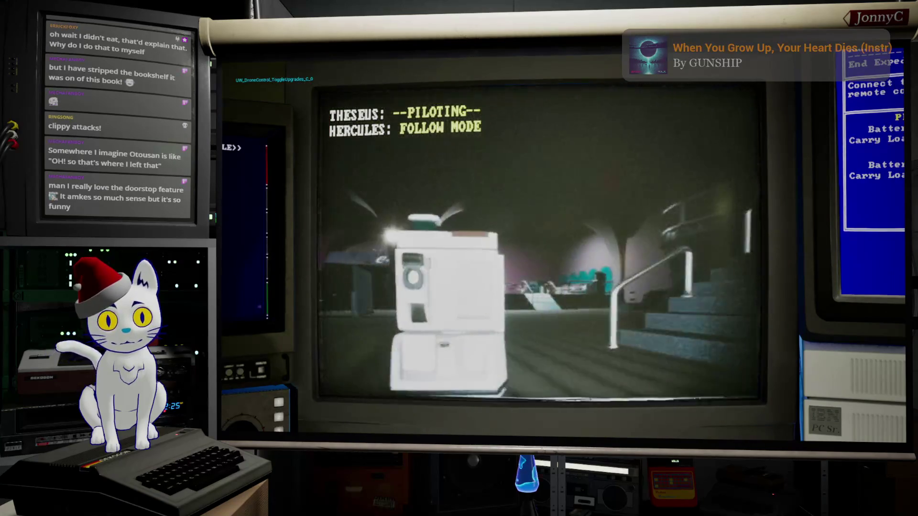
key(a)
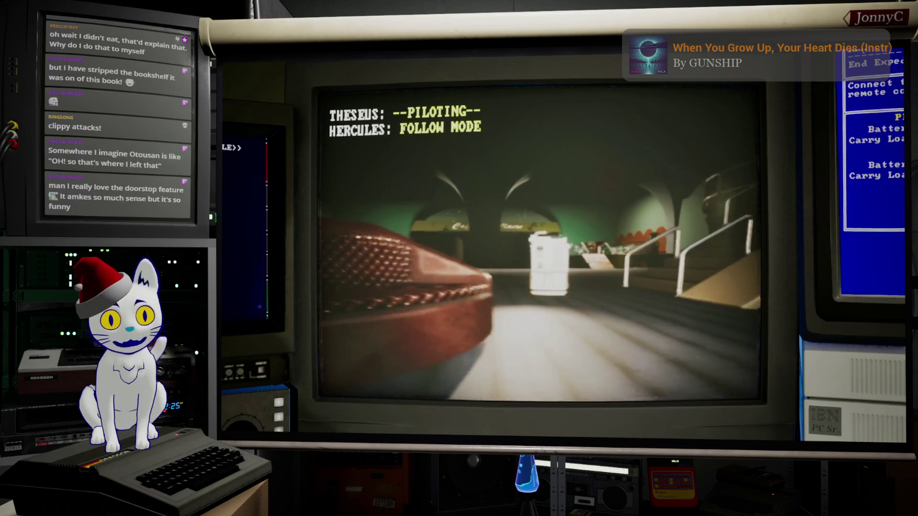
key(Down)
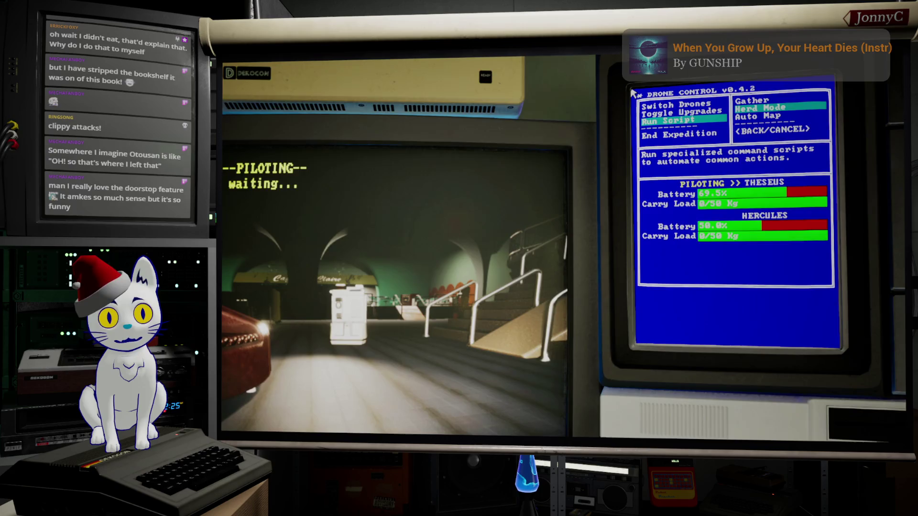
Steer Theseus to the white bin by the desk and chair, then start a new AFFiNE Goals item
key(a)
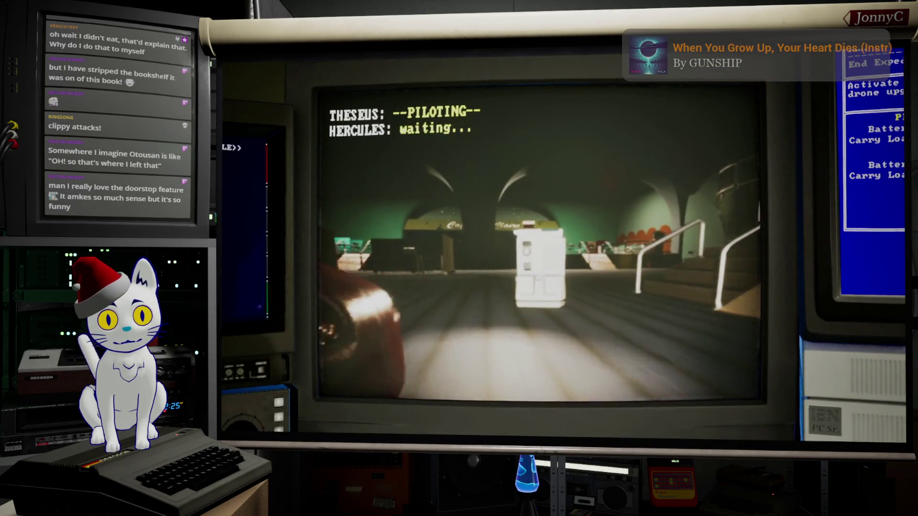
key(w)
key(a)
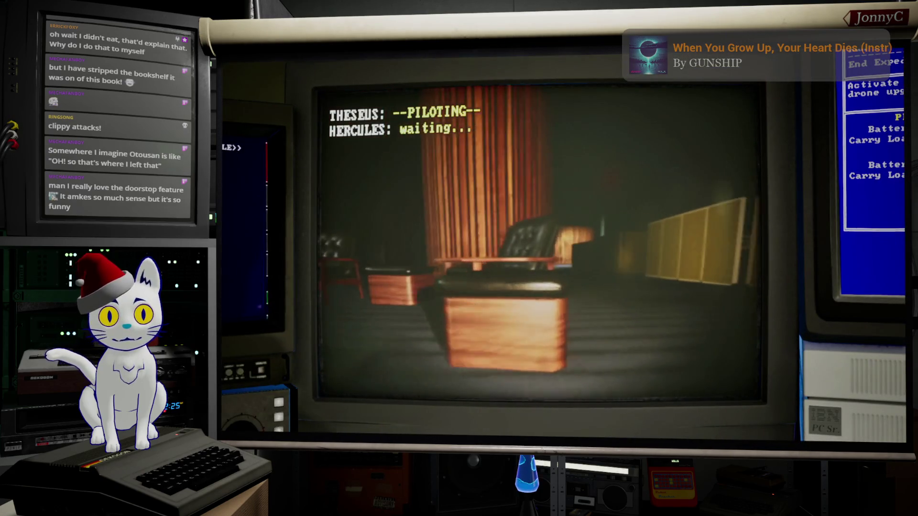
key(d)
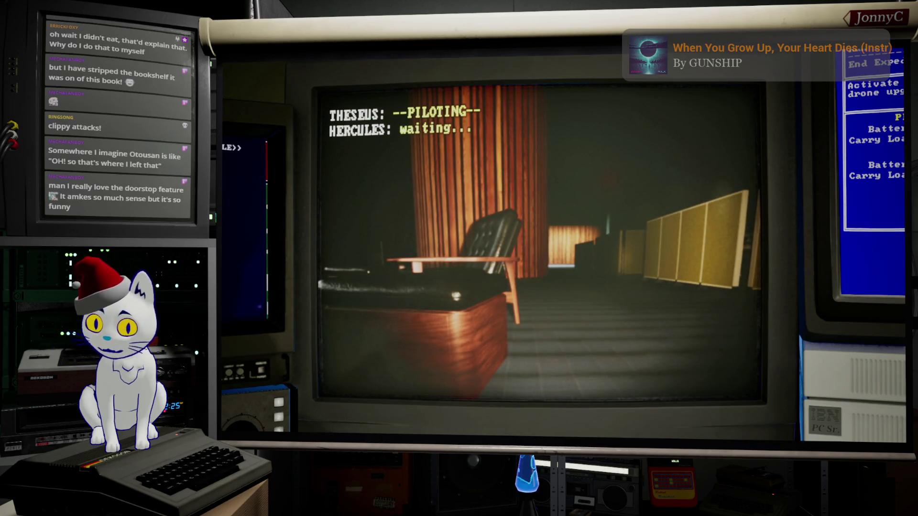
key(a)
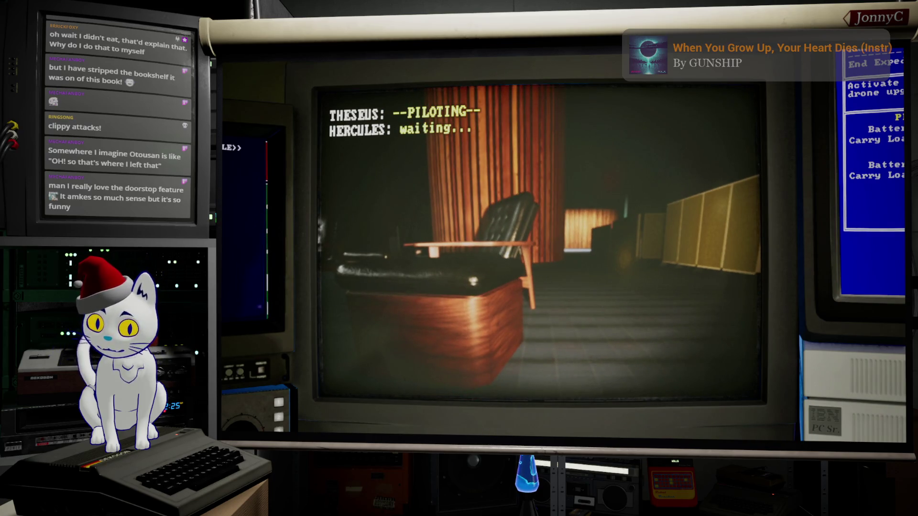
key(alt+Tab)
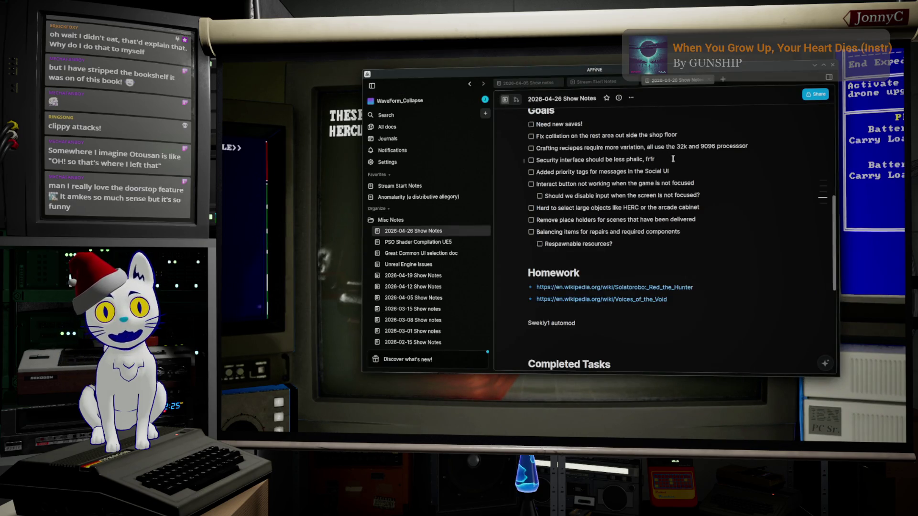
key(Return)
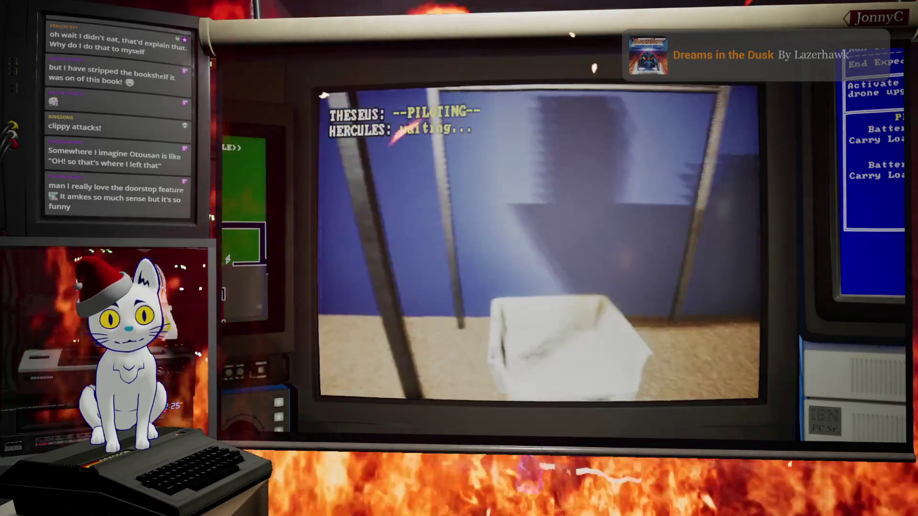
Open THESEUS's Asset Recovery prompt for the 50Kg Pat-Lab 003 item
key(e)
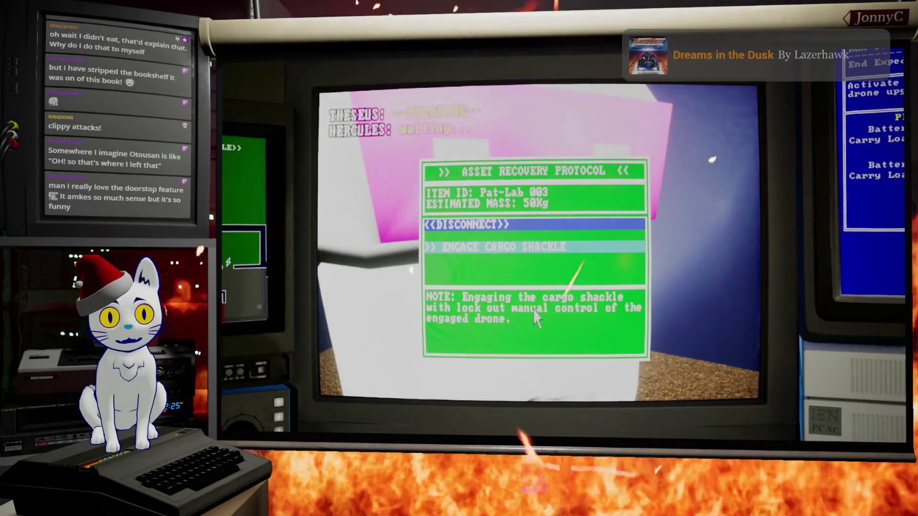
Engage THESEUS's cargo shackle on Pat-Lab 003
key(Up)
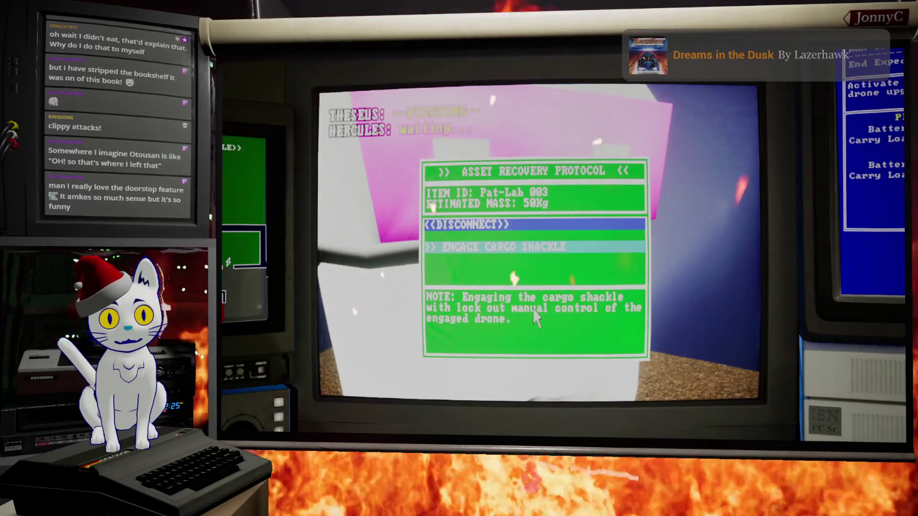
key(Down)
key(Return)
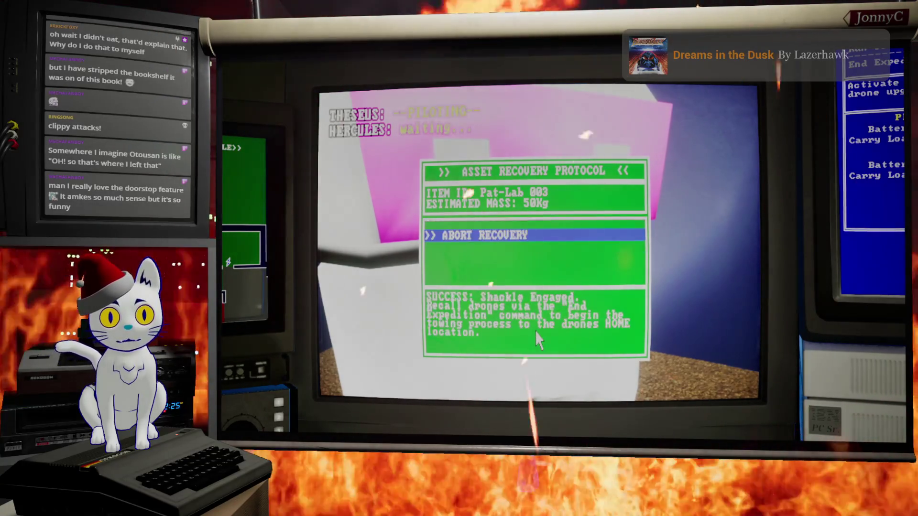
Switch to piloting HERCULES through the Drone Control monitor's drone list
key(Right)
key(Up)
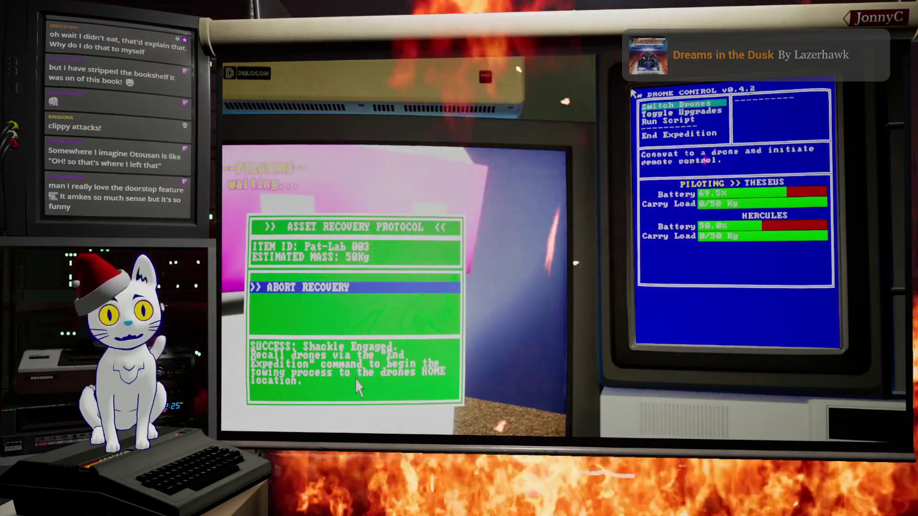
key(Return)
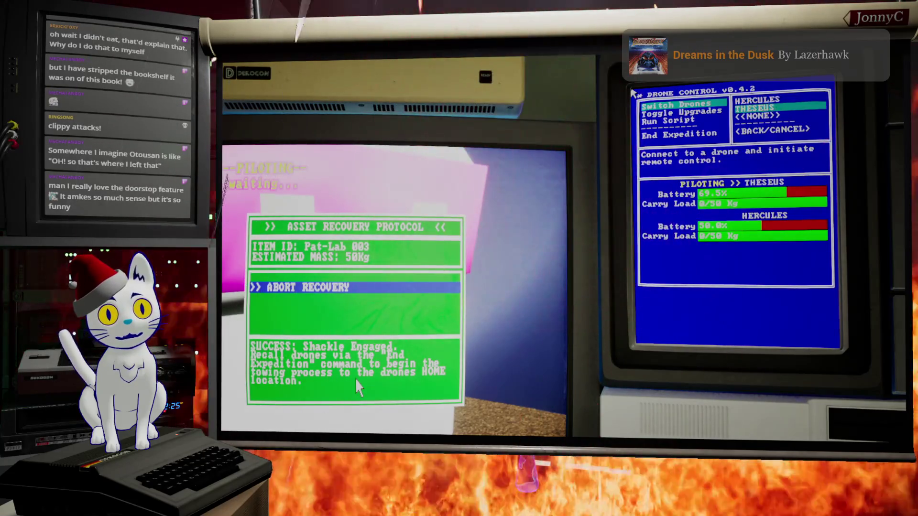
key(Up)
key(Return)
key(Left)
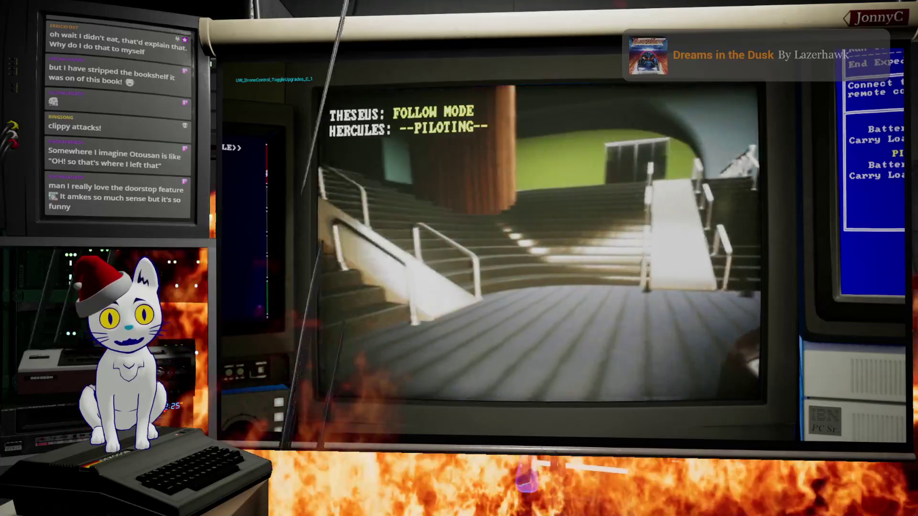
Drive HERCULES up the stairs to the 130Kg Arcade Cabinet and shackle it for the recall
key(s)
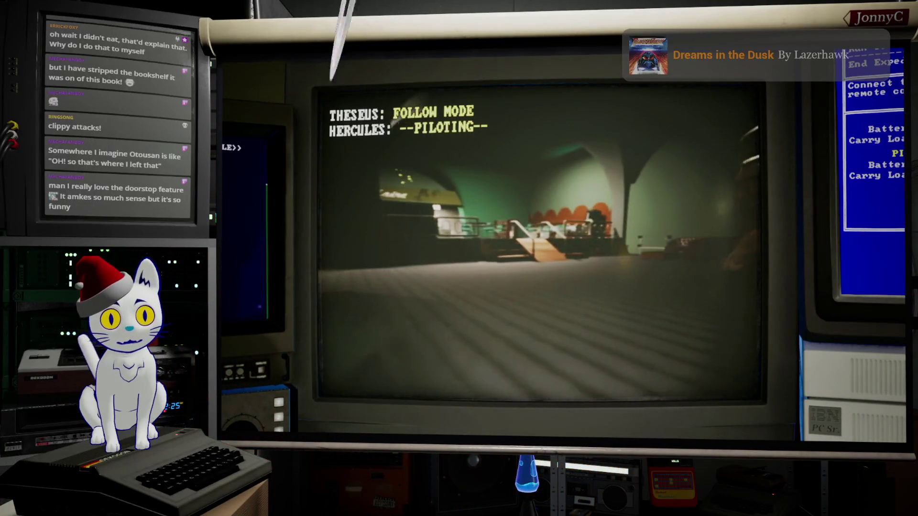
key(w)
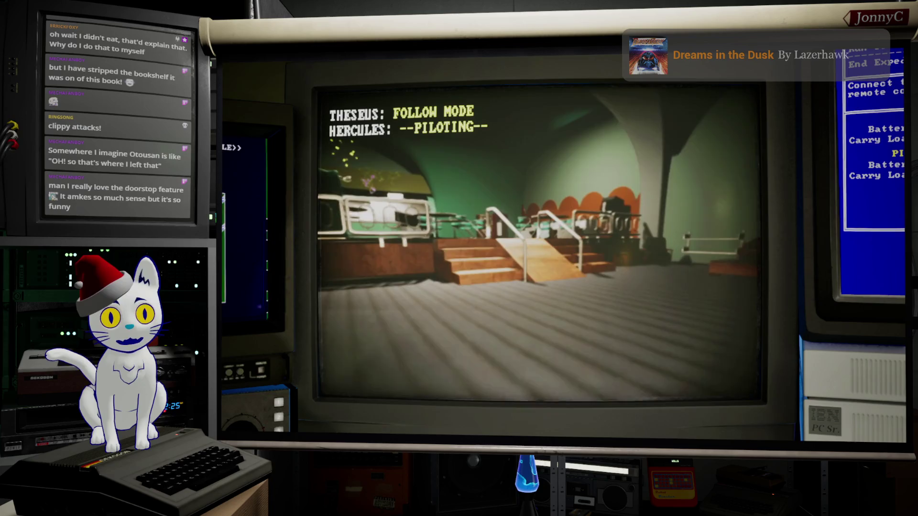
key(w)
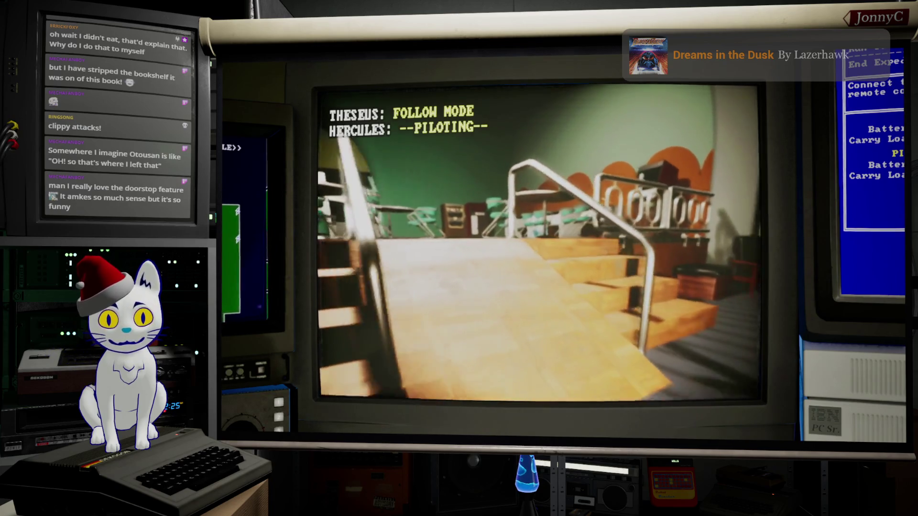
key(a)
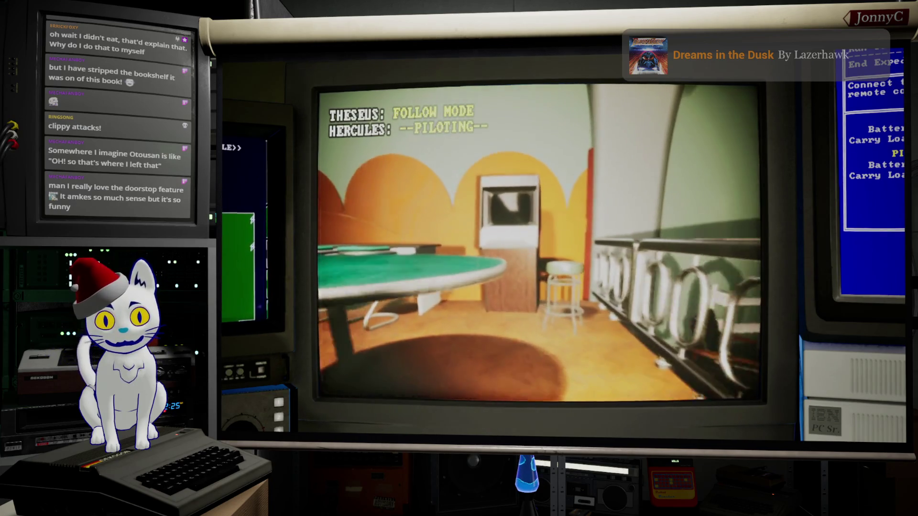
key(w)
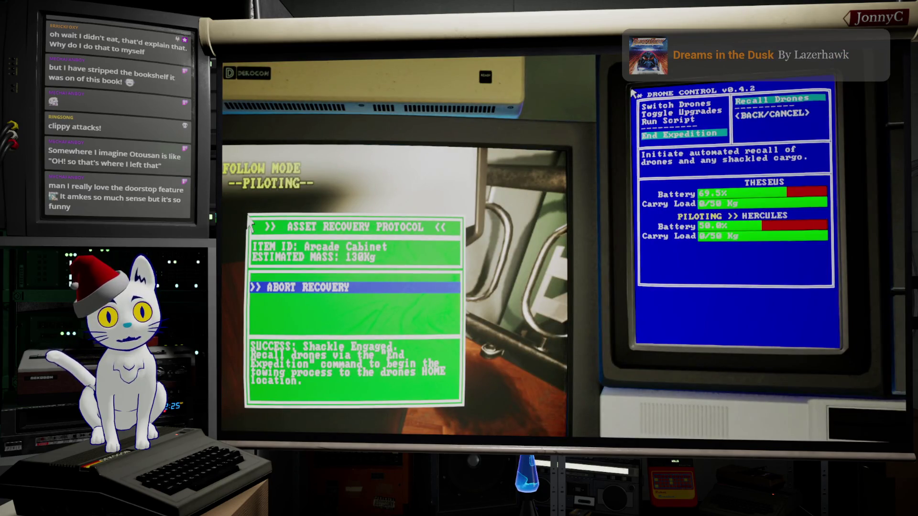
key(Return)
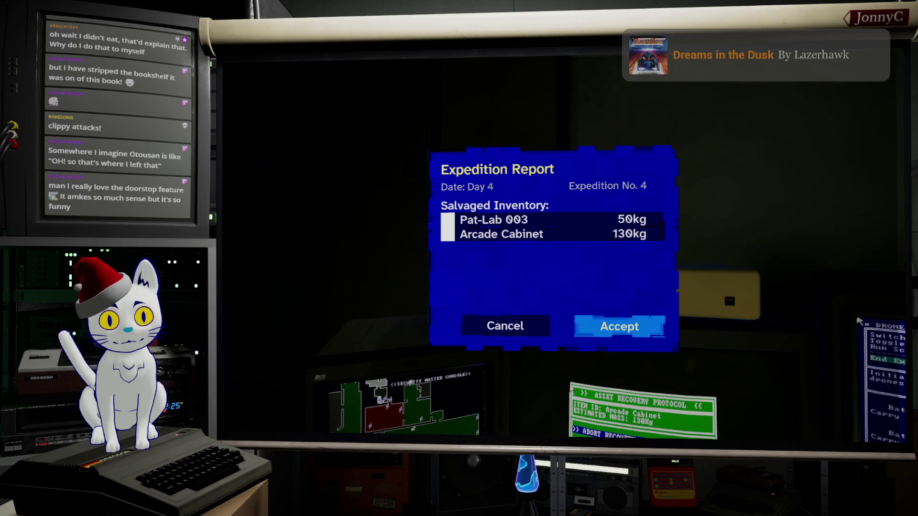
Accept the expedition report and walk past the drone bay to the salvage workbench
key(Return)
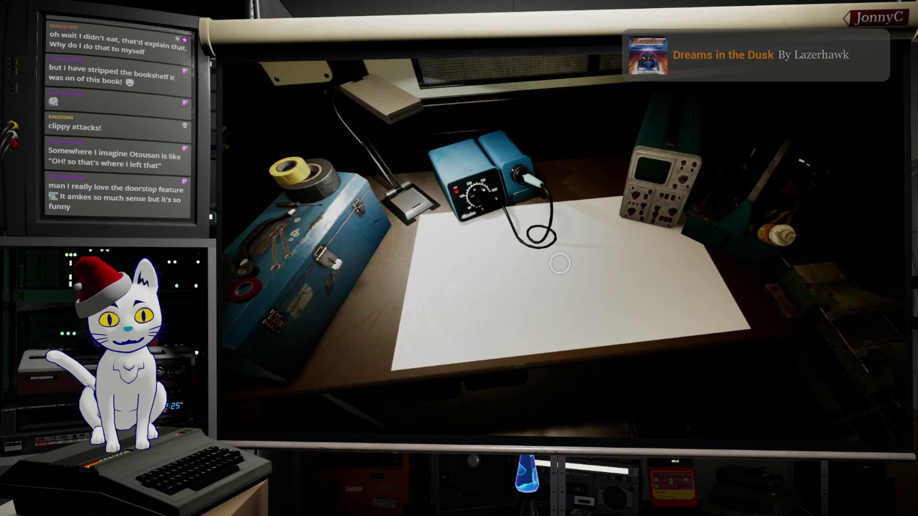
click(577, 265)
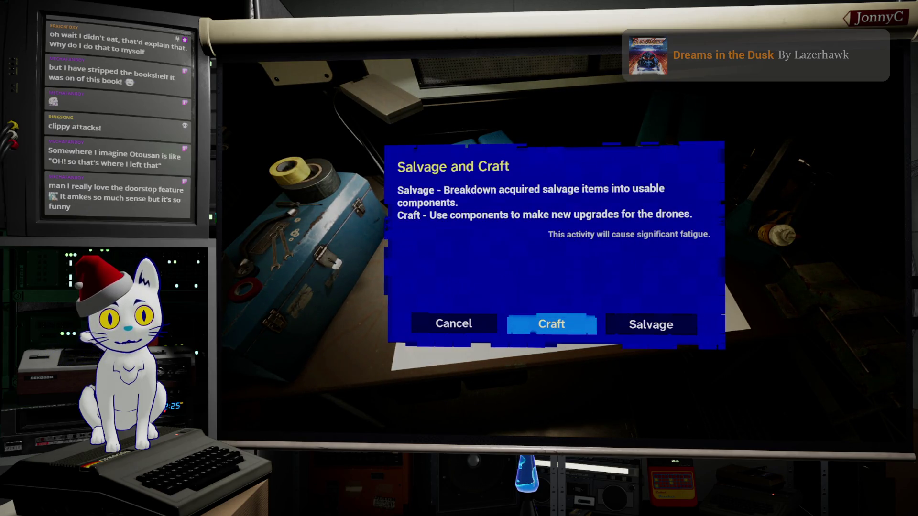
key(Return)
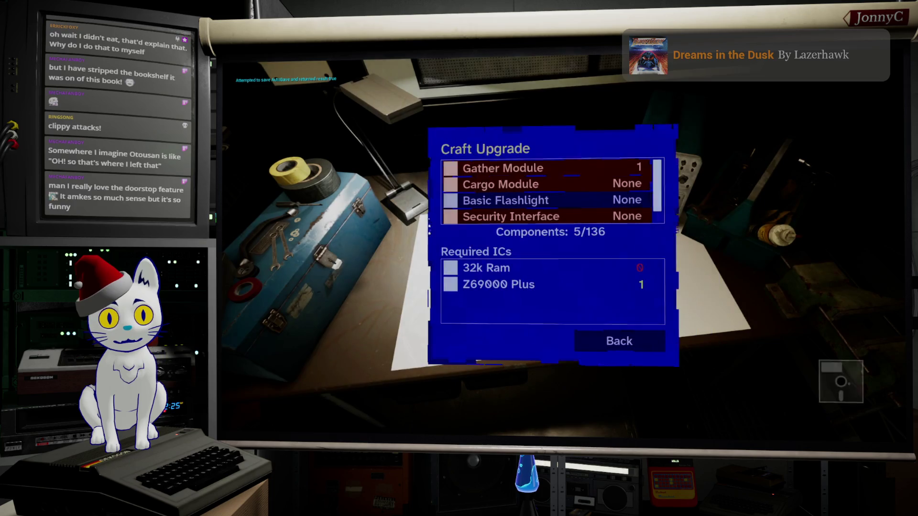
key(Down)
key(Down)
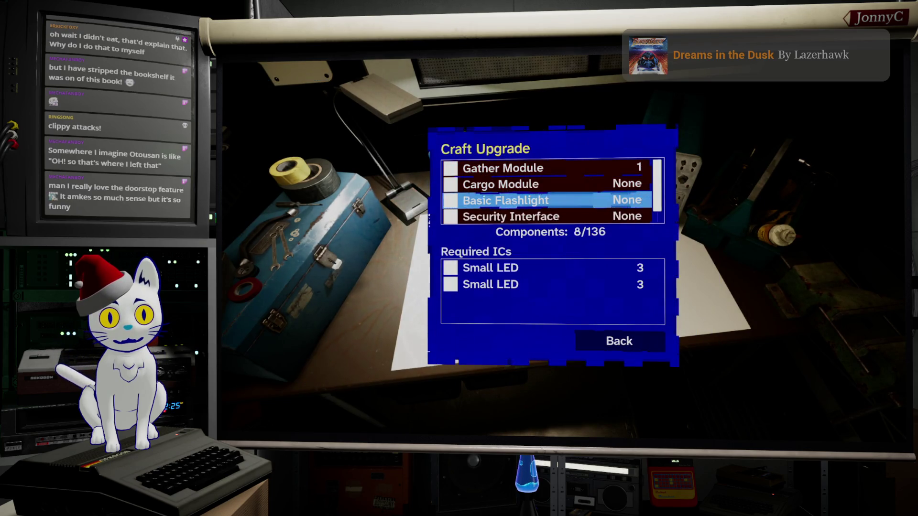
key(Up)
key(Up)
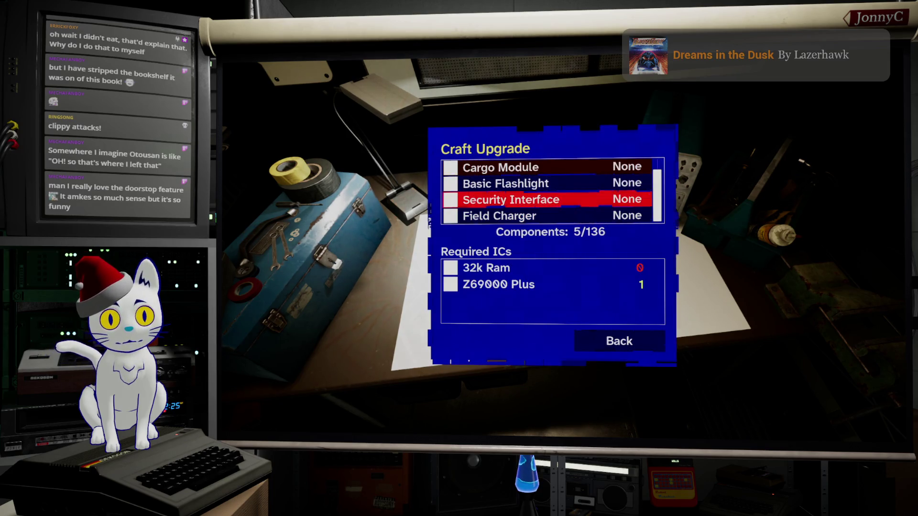
key(Down)
key(Down)
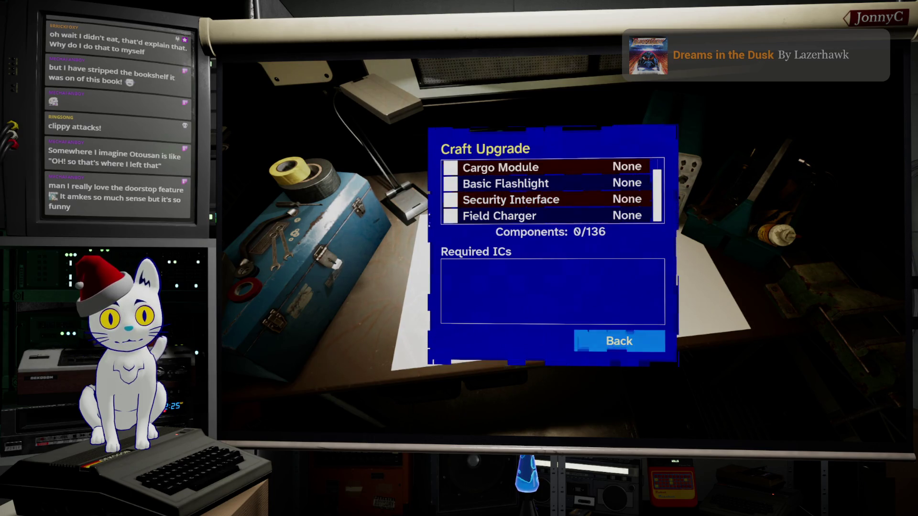
key(Up)
key(Down)
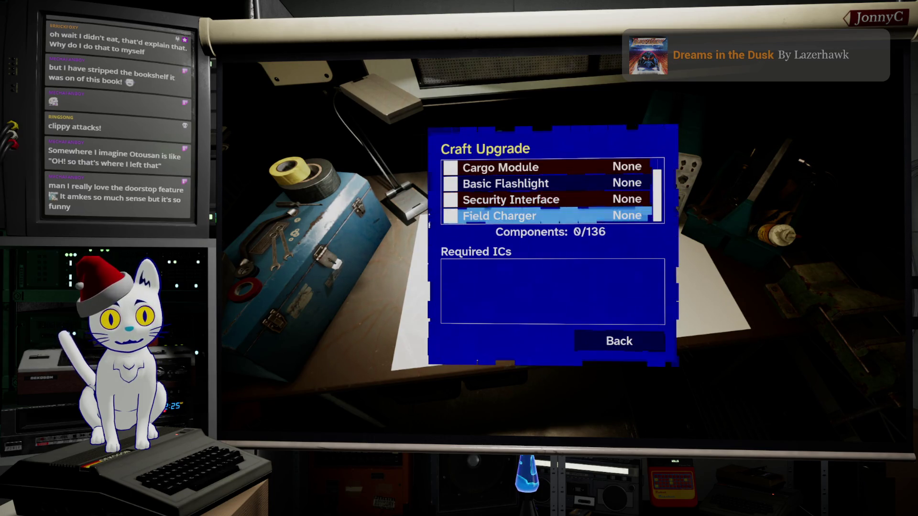
key(Down)
key(Return)
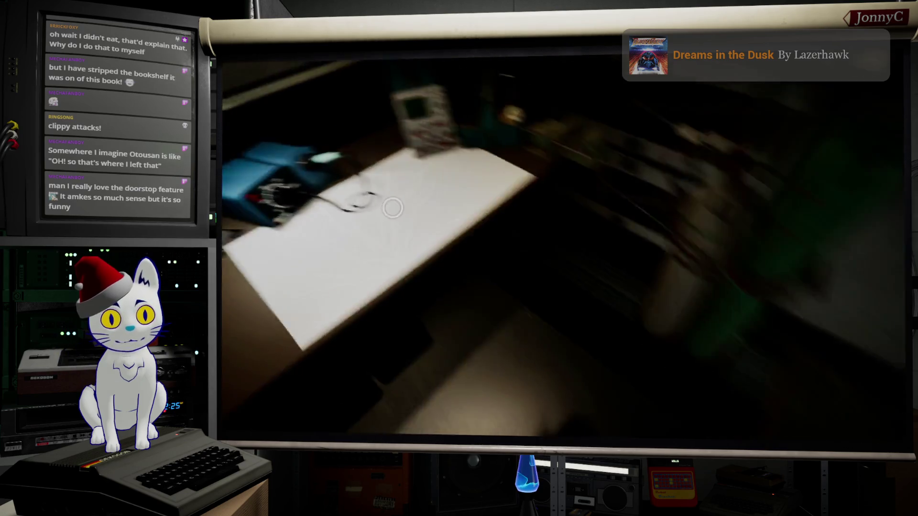
Leave ORPHEUS's Head slot empty and install the Gather Module in its second Body slot
key(e)
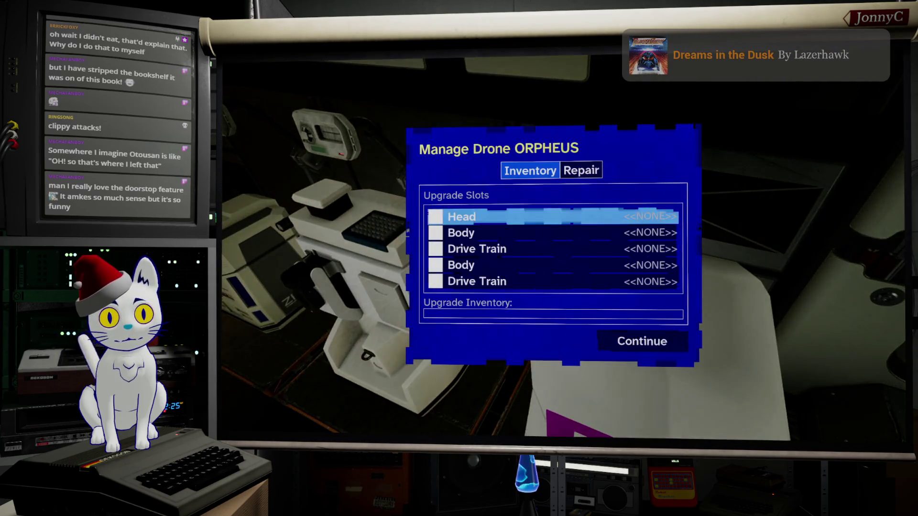
key(Up)
key(Return)
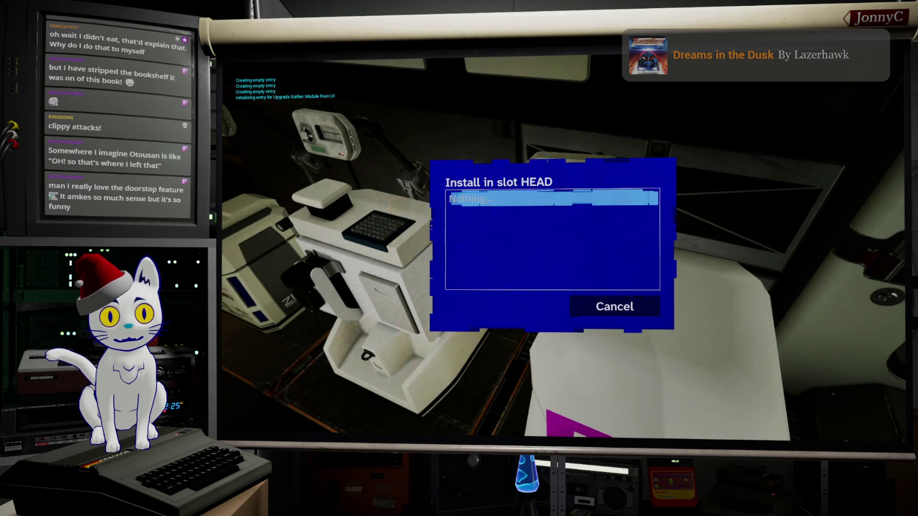
key(Escape)
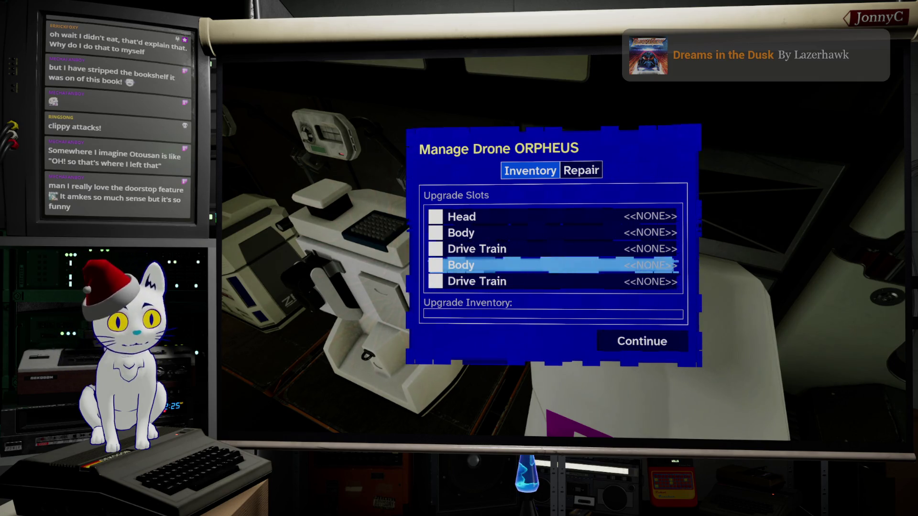
key(Return)
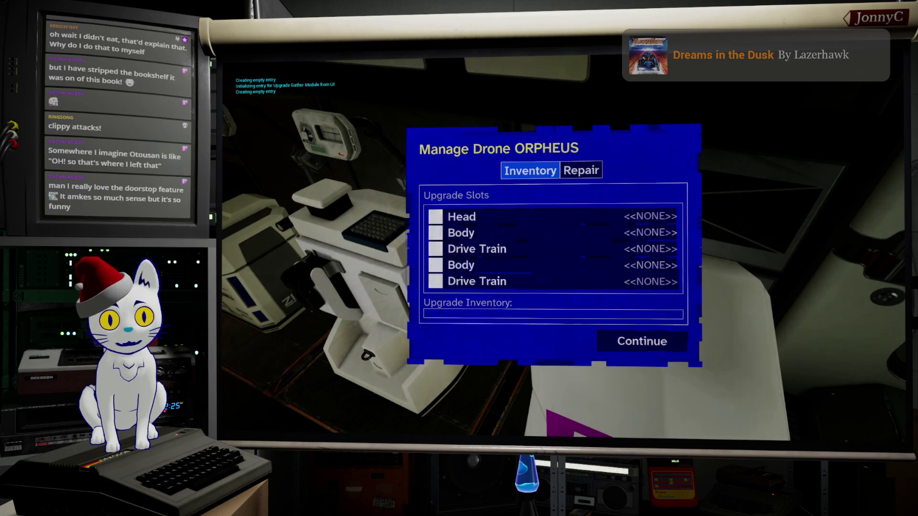
key(Return)
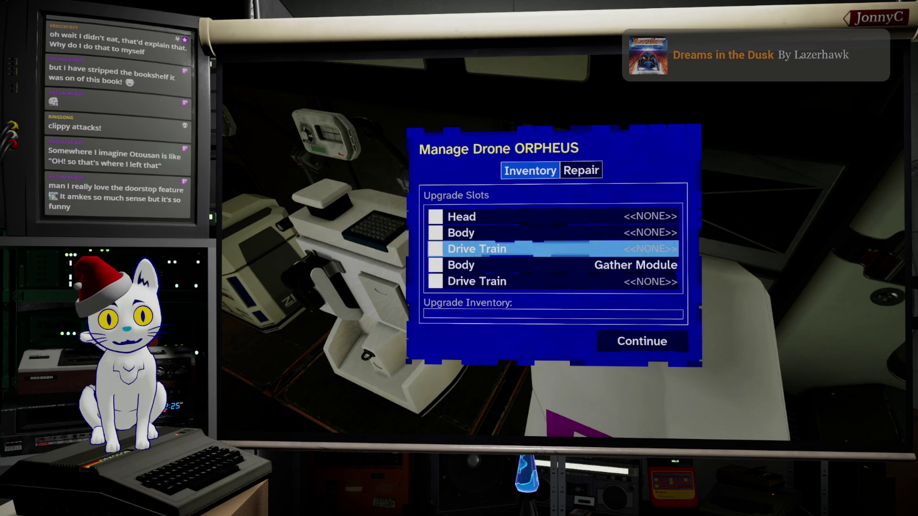
key(Escape)
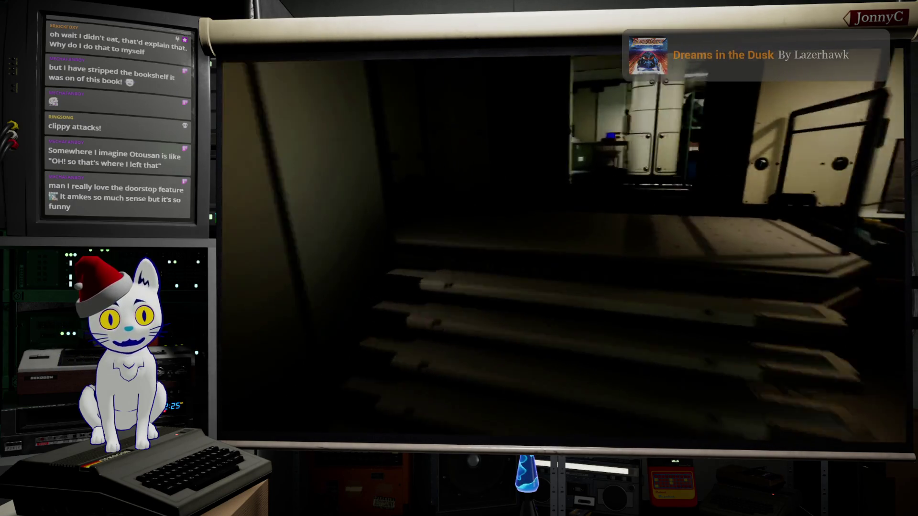
key(e)
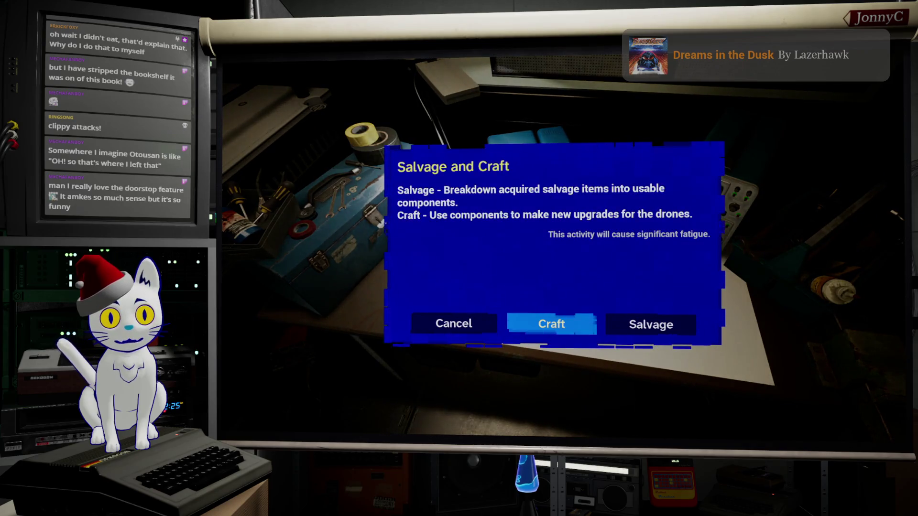
key(Return)
key(Down)
key(Down)
key(Down)
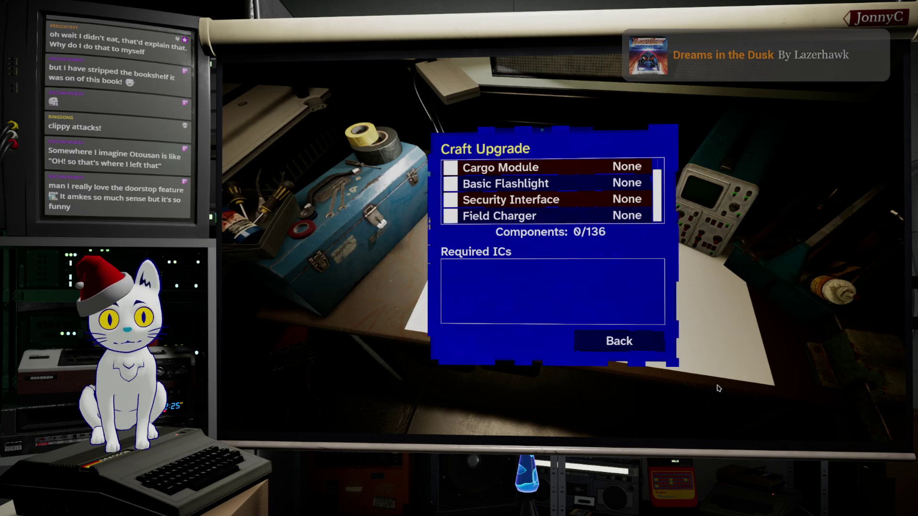
click(631, 342)
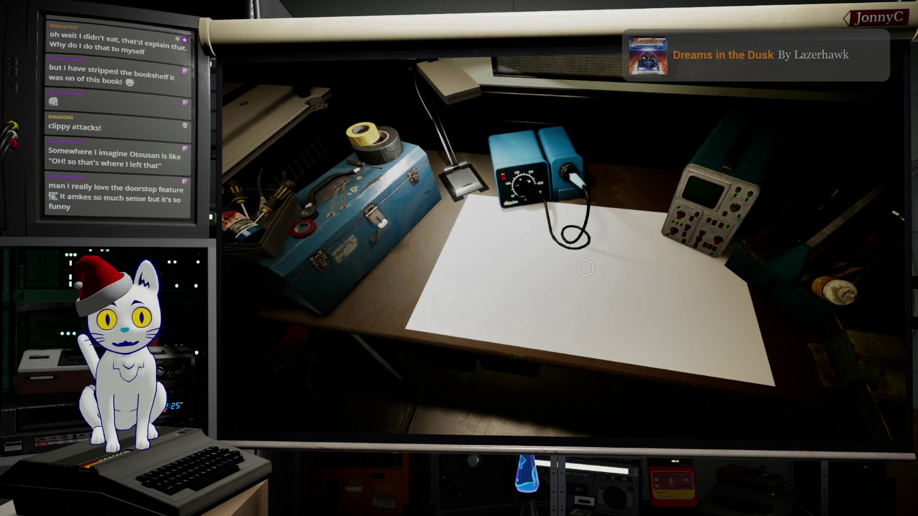
key(Escape)
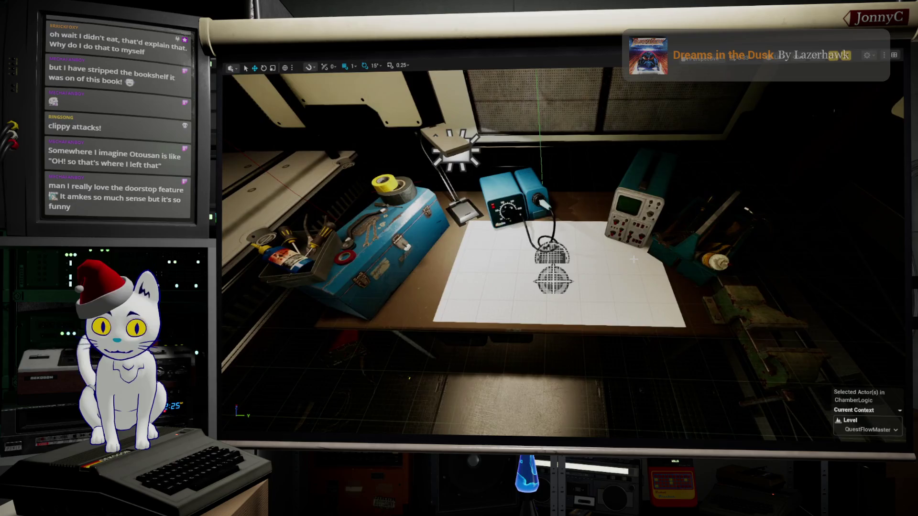
Restore the full editor layout and browse the CardAndDevices, IntegratedCircuits, MusicAlbums and ComponentCurrencies folders
key(F11)
scroll(679, 354, down, 2)
scroll(550, 372, down, 2)
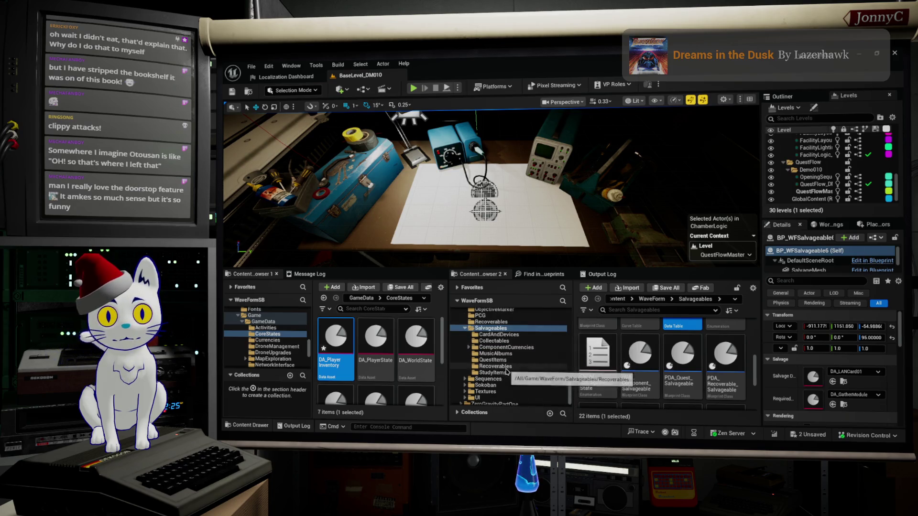
click(499, 335)
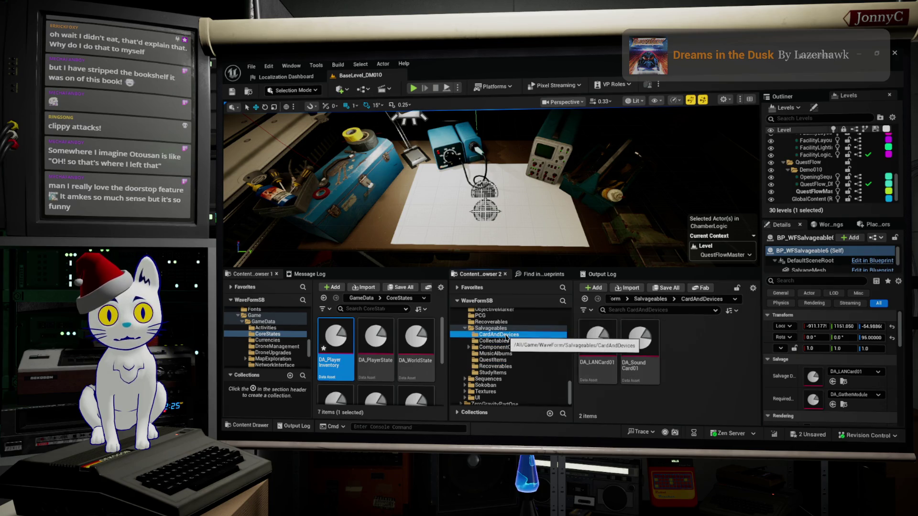
scroll(499, 340, up, 3)
scroll(497, 342, up, 3)
click(495, 347)
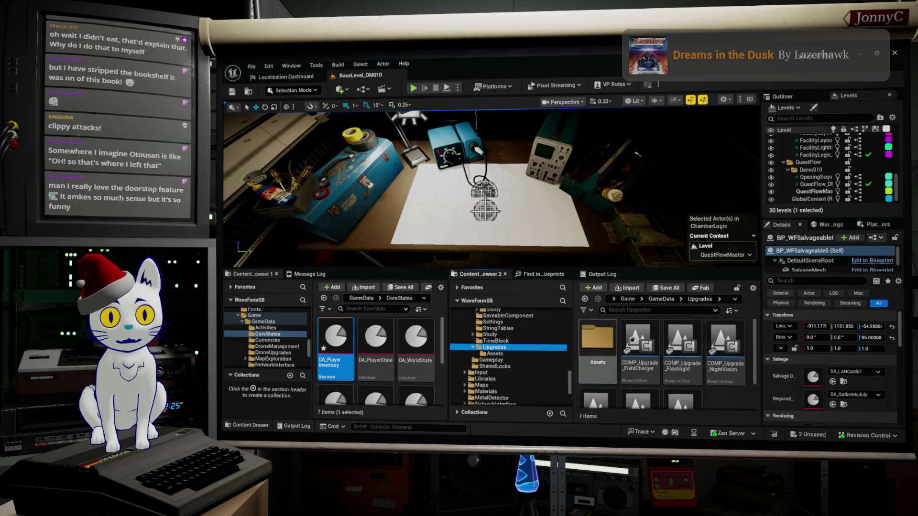
scroll(497, 352, up, 2)
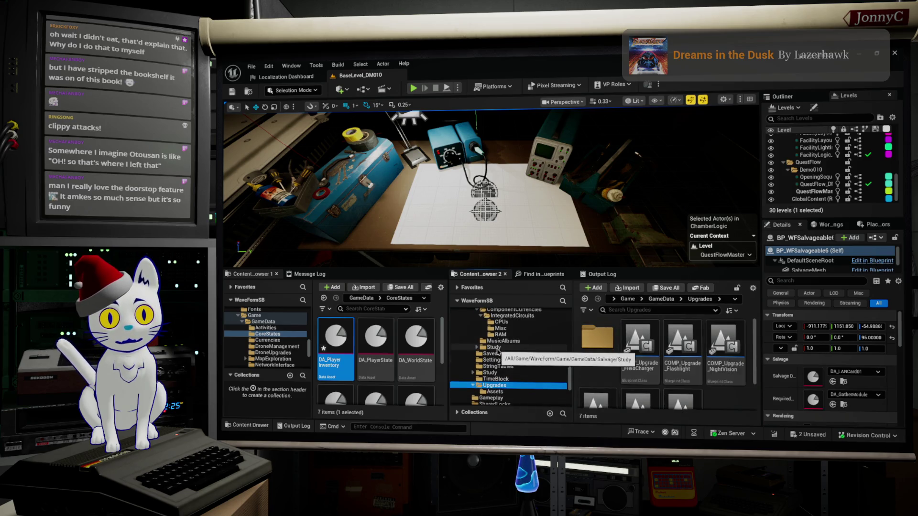
scroll(498, 348, up, 1)
click(502, 342)
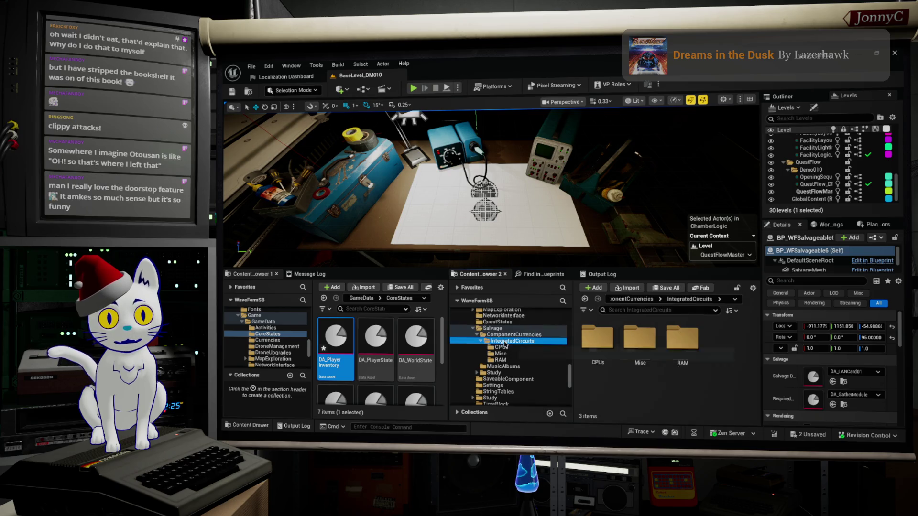
click(502, 367)
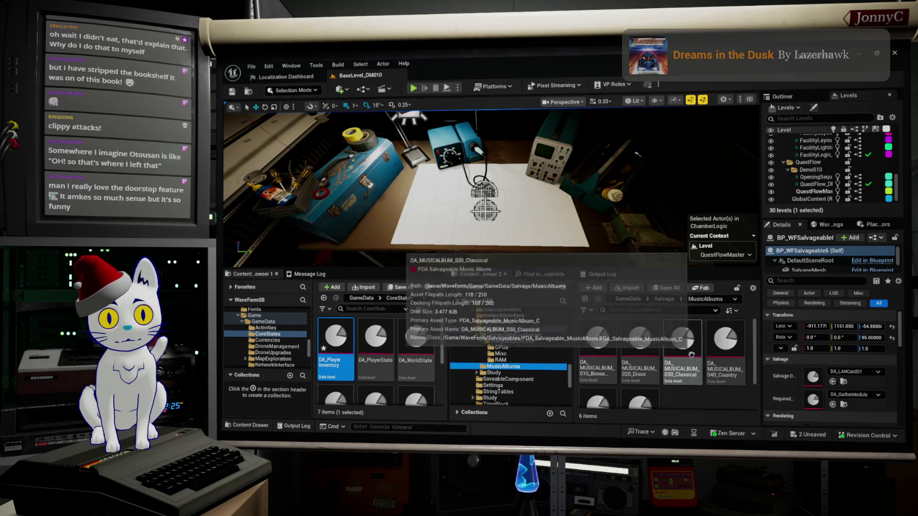
click(490, 341)
click(497, 335)
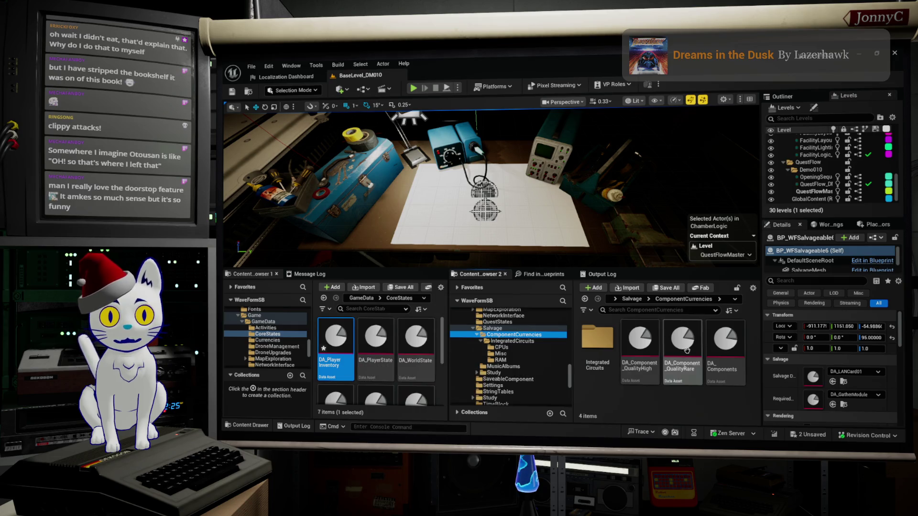
Open the Upgrades folder and its Assets subfolder
scroll(511, 354, down, 3)
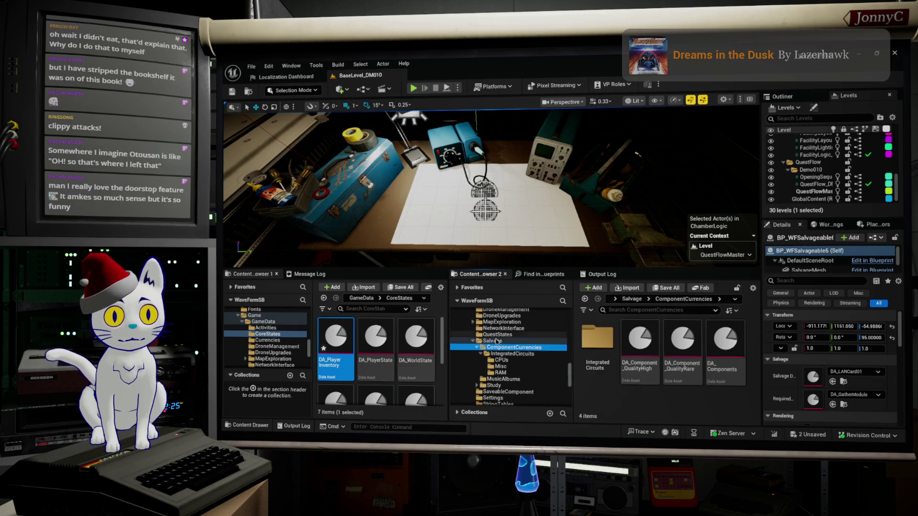
scroll(506, 366, up, 2)
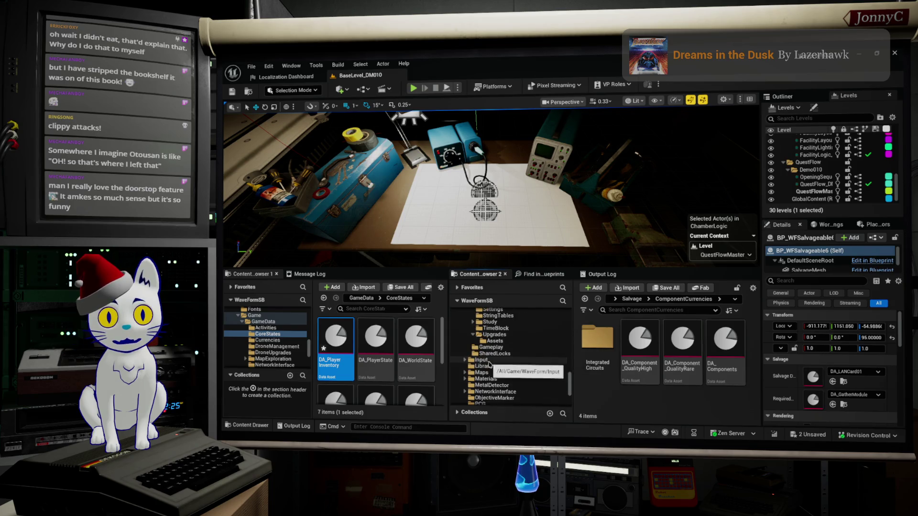
click(494, 385)
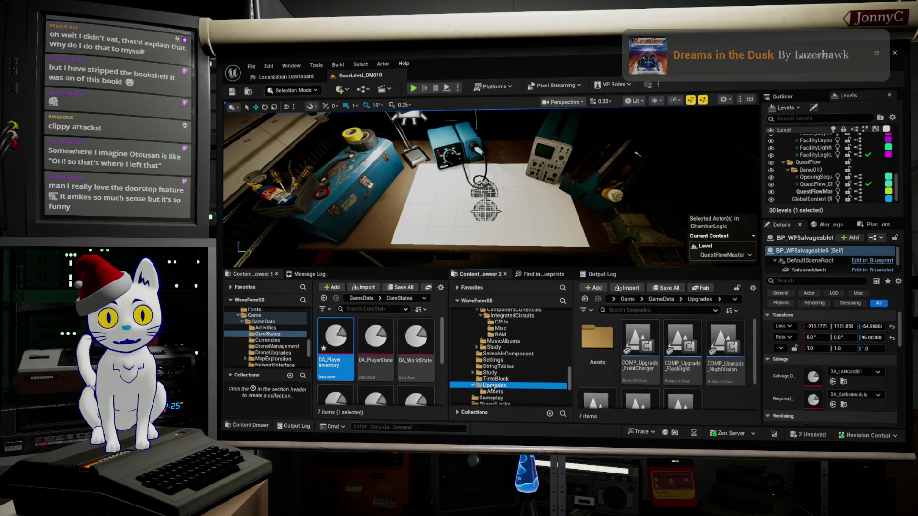
scroll(706, 335, down, 1)
scroll(707, 335, up, 1)
double_click(596, 342)
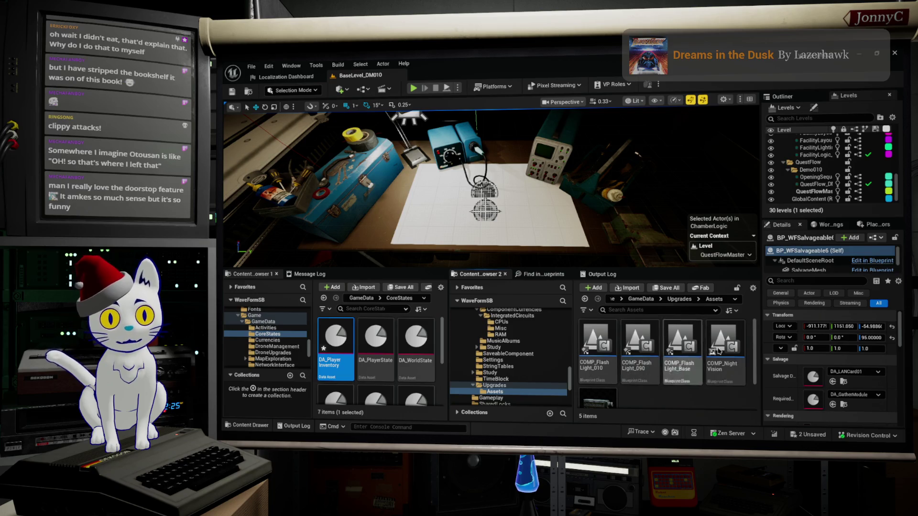
scroll(507, 363, up, 4)
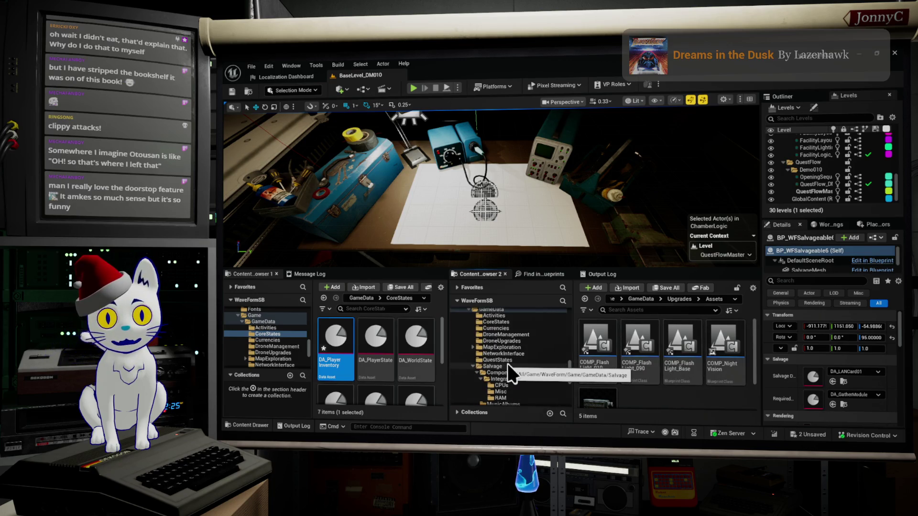
scroll(507, 364, up, 2)
Search the Game folder for 'pgr' and inspect the DA_CargoModule asset
click(481, 328)
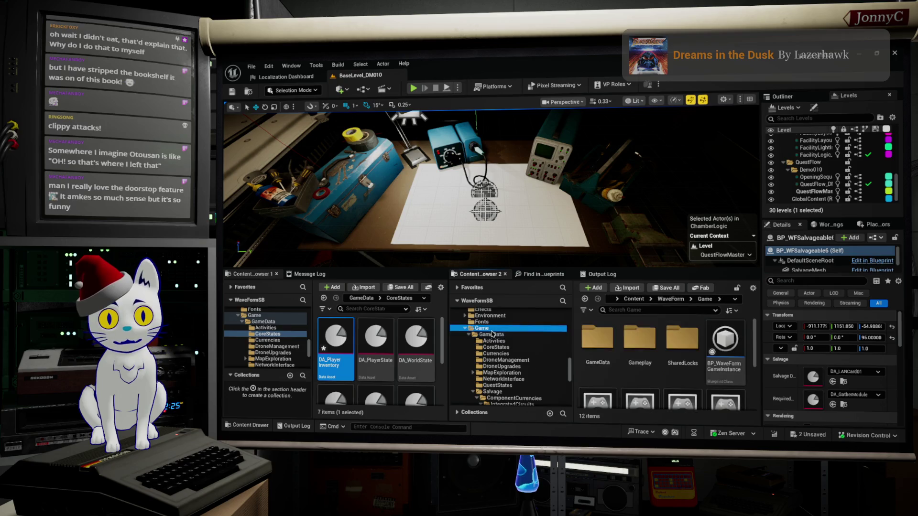
click(627, 310)
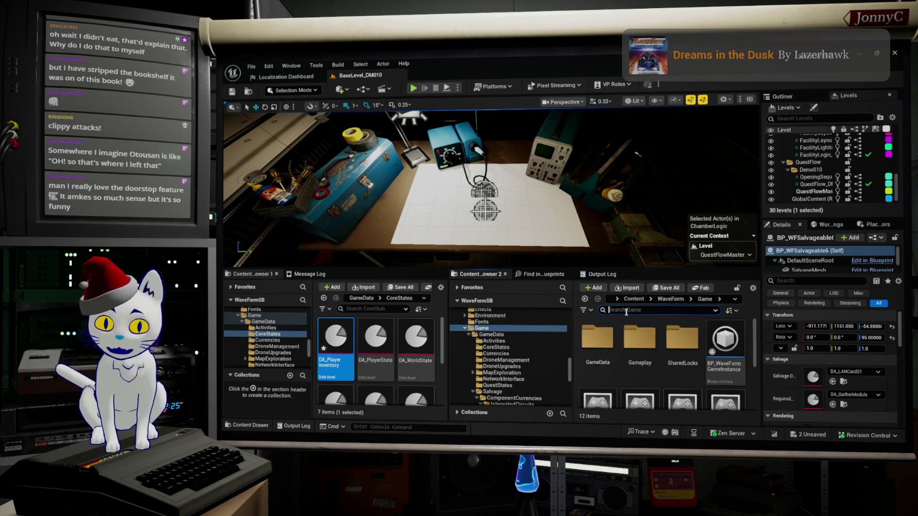
text(upgr)
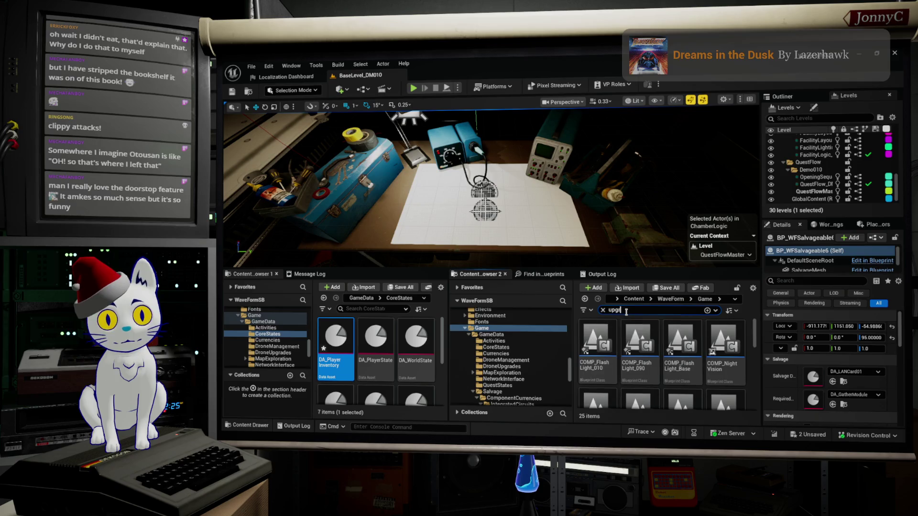
scroll(632, 324, down, 2)
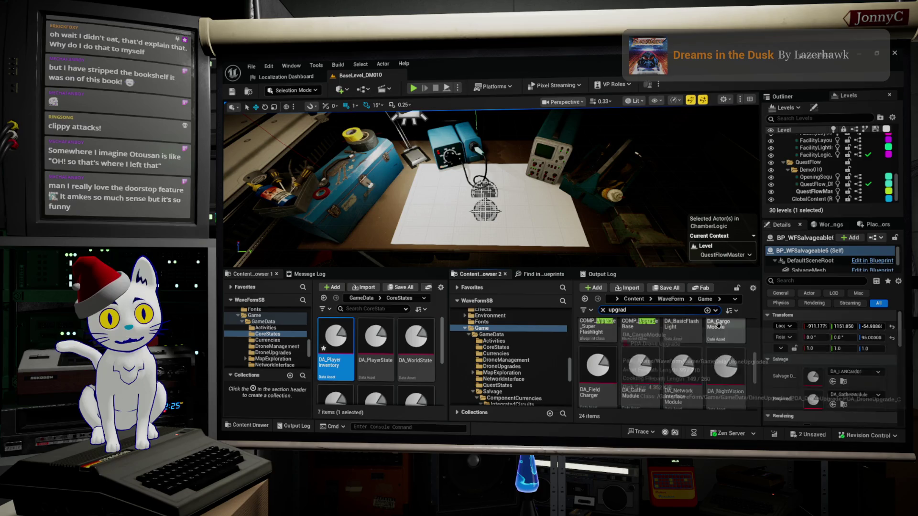
click(719, 325)
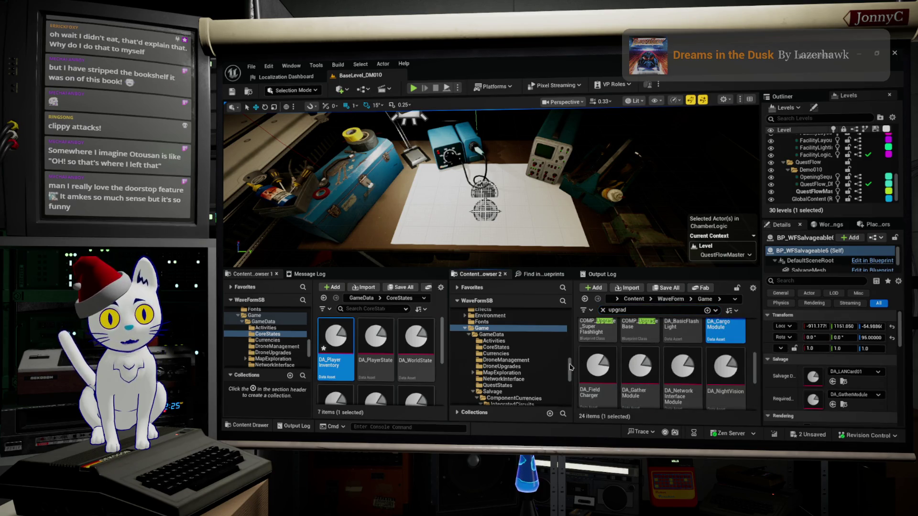
scroll(509, 383, down, 4)
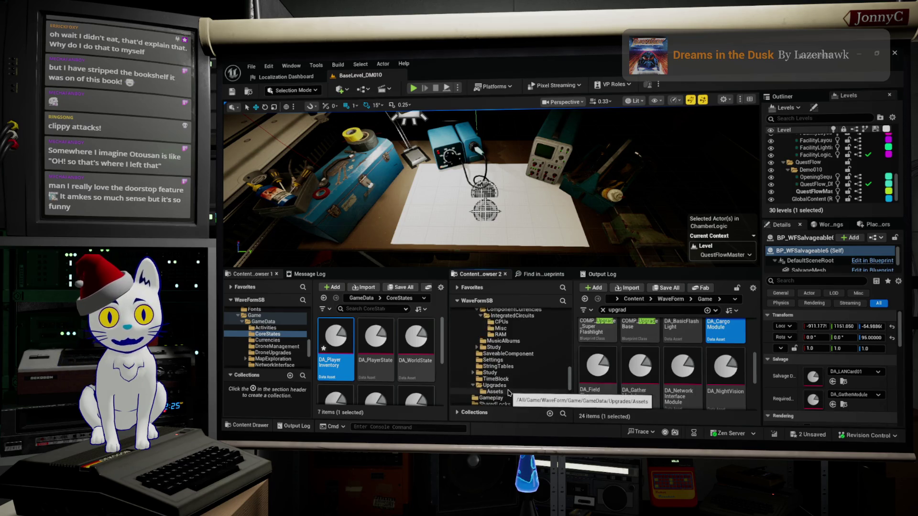
scroll(508, 392, up, 3)
Open DroneUpgrades, select all 13 assets and drag them onto the Upgrades folder
click(504, 329)
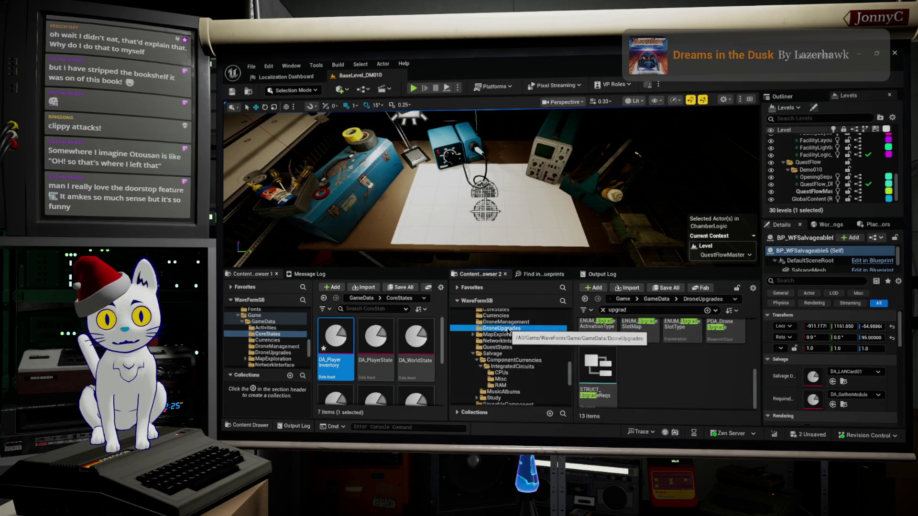
scroll(657, 381, up, 3)
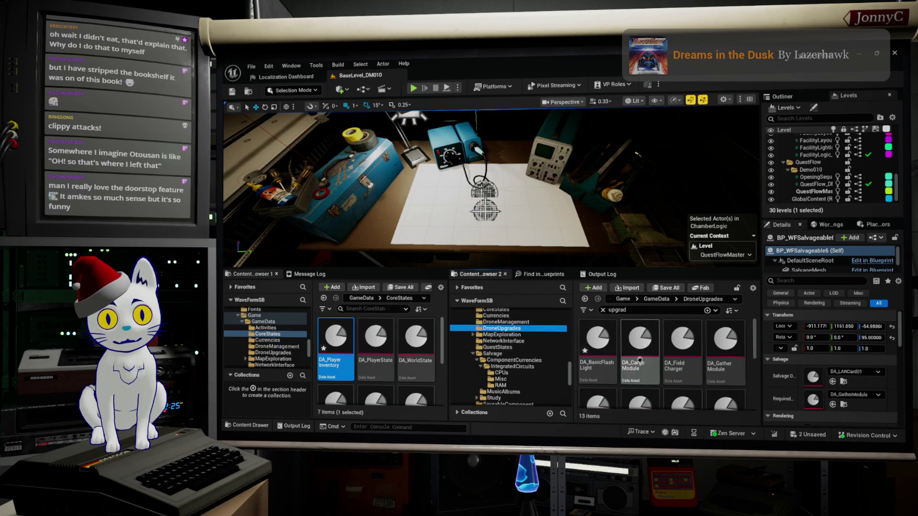
click(598, 366)
scroll(621, 361, down, 3)
scroll(637, 357, down, 2)
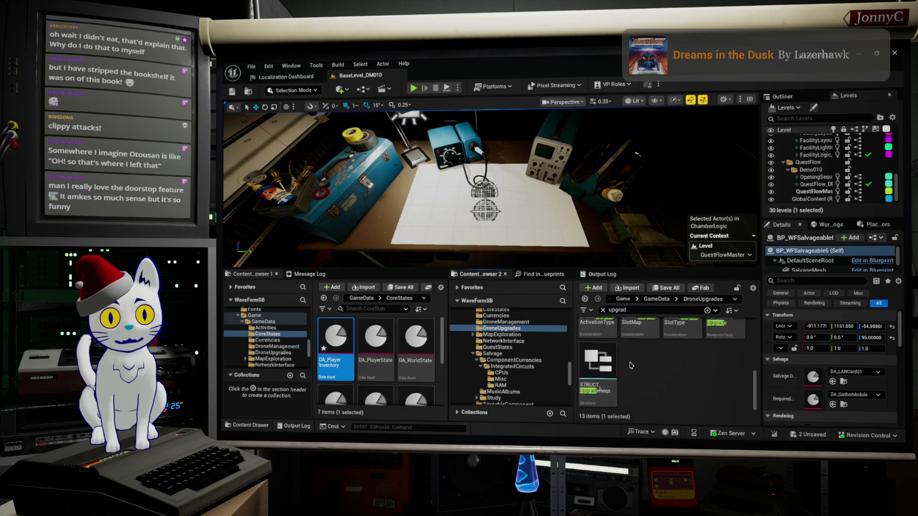
key(ctrl+a)
scroll(499, 372, down, 3)
scroll(499, 372, down, 3)
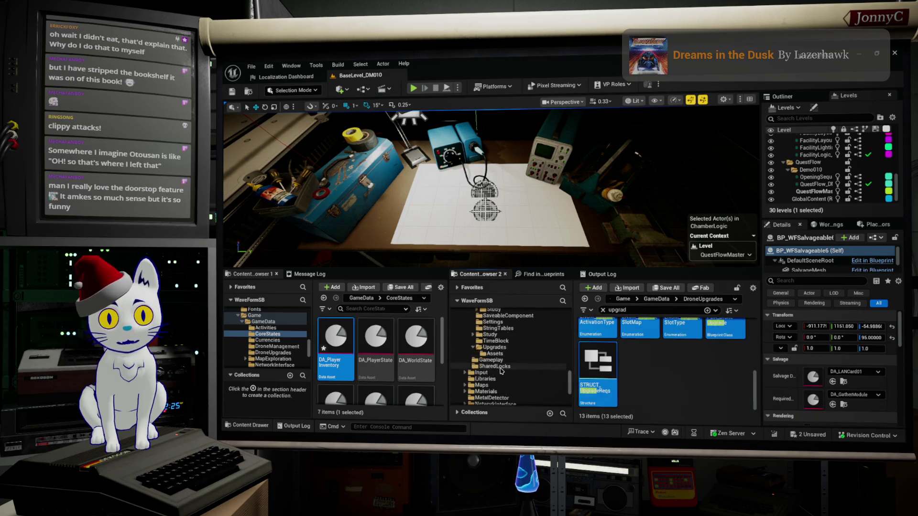
mouse_move(591, 364)
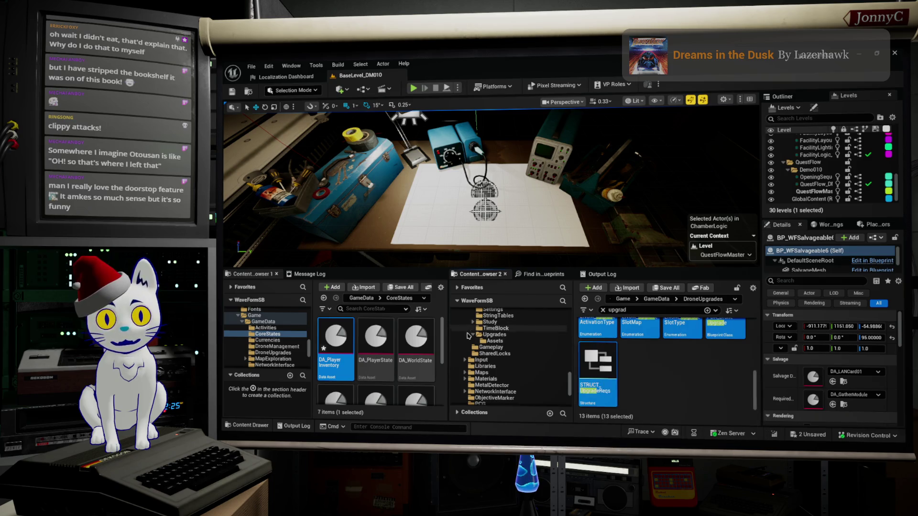
drag(603, 366, 493, 338)
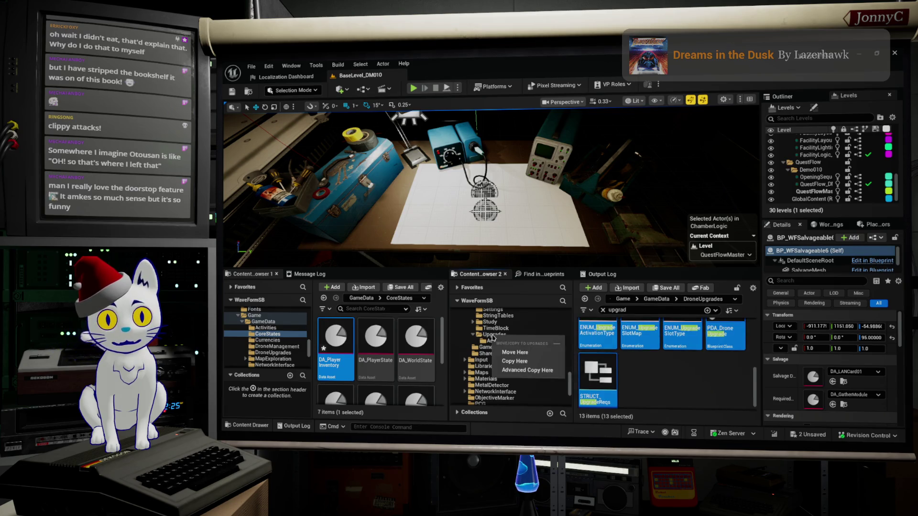
Move the 13 assets into Upgrades, check them out, and review the 24-item Upgrades folder
click(515, 352)
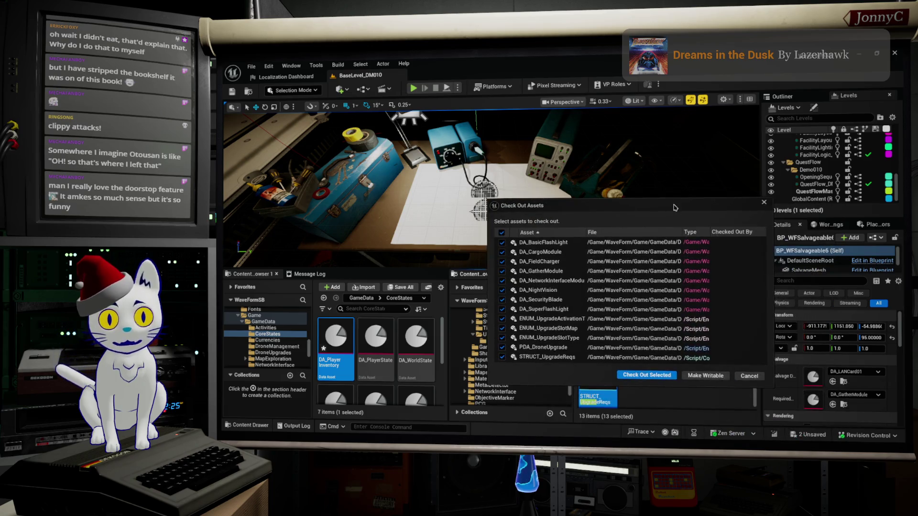
click(639, 375)
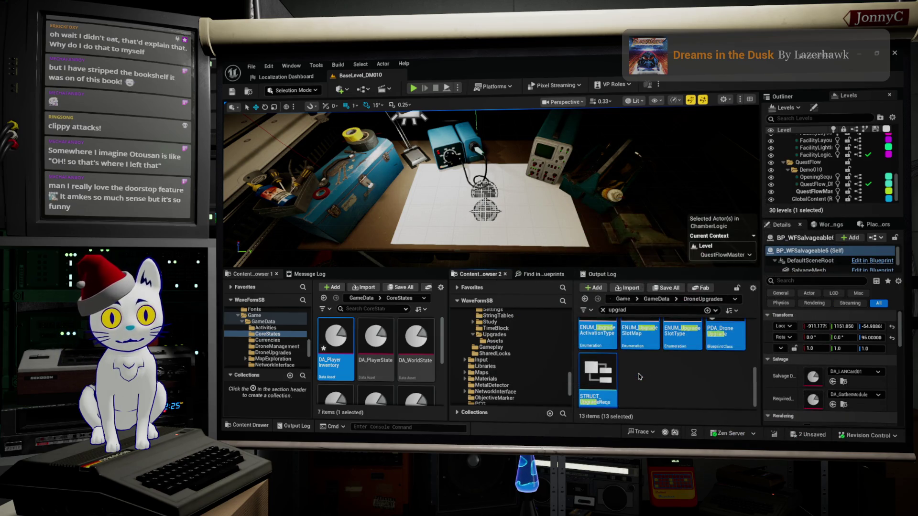
click(495, 340)
click(492, 334)
scroll(709, 373, down, 3)
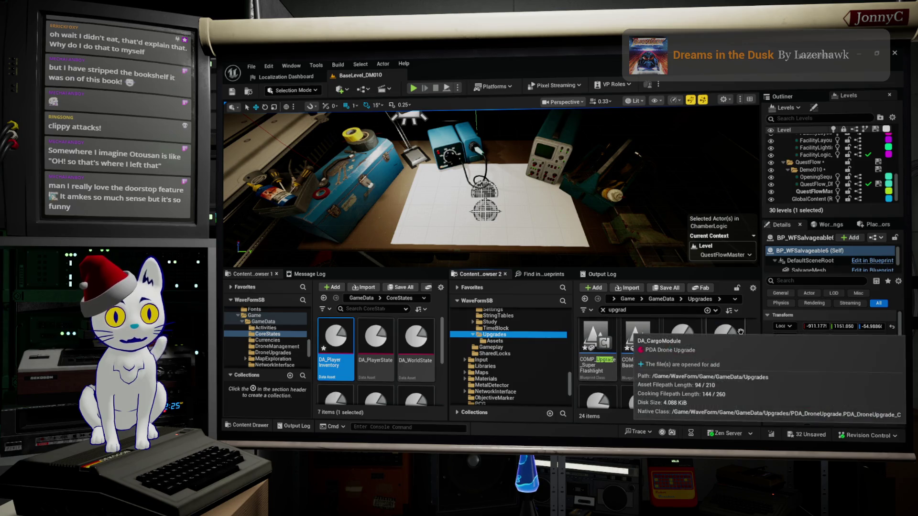
scroll(713, 388, down, 1)
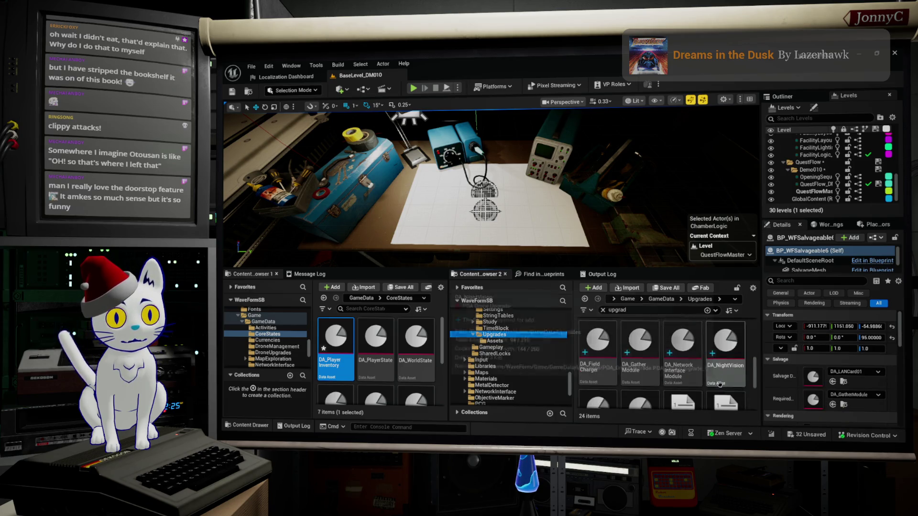
scroll(784, 385, down, 1)
Add two DA_16K_RAM entries to DA_FieldCharger's RequiredICs and save the asset
double_click(598, 342)
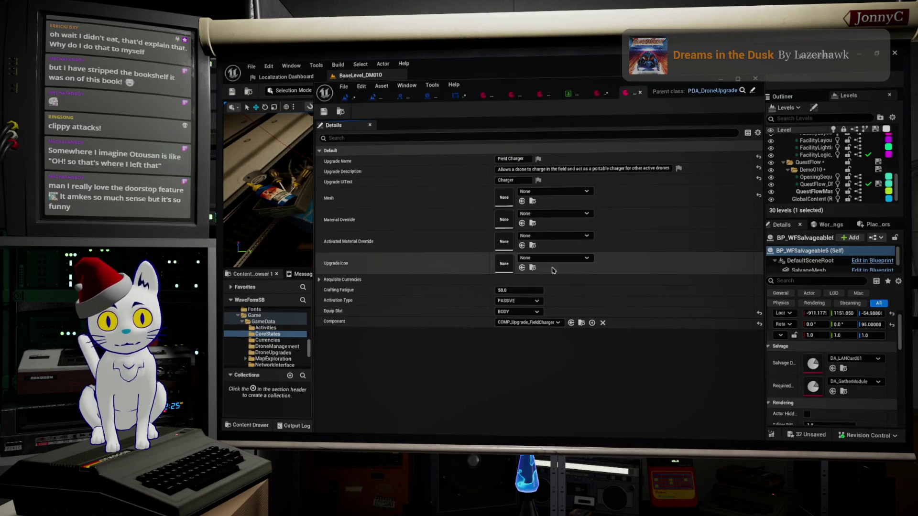
click(322, 280)
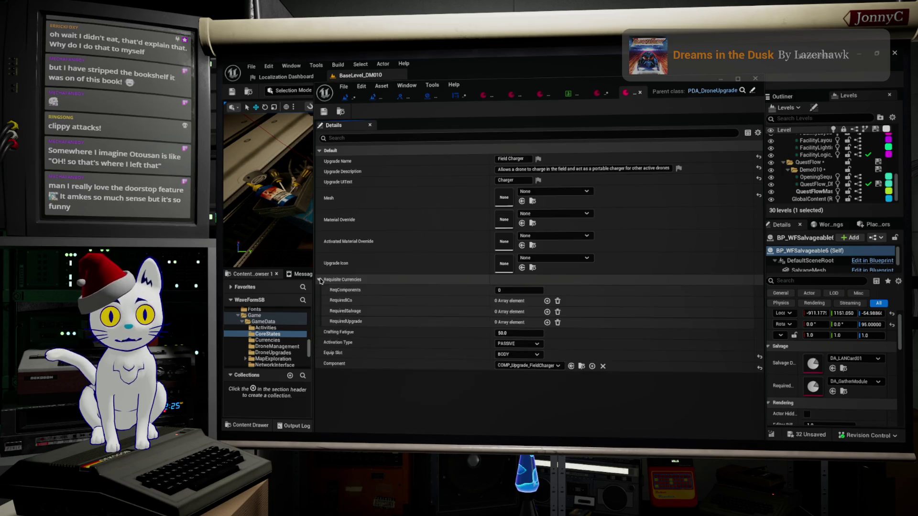
click(547, 302)
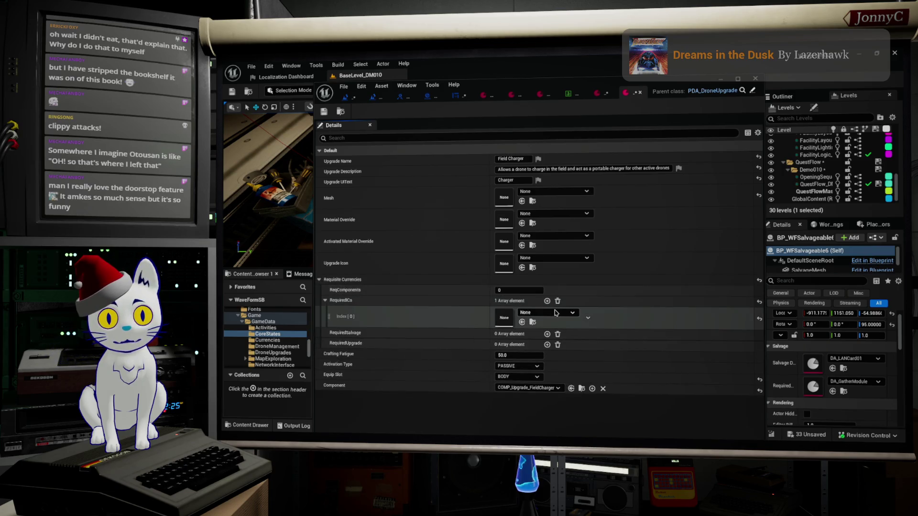
click(545, 313)
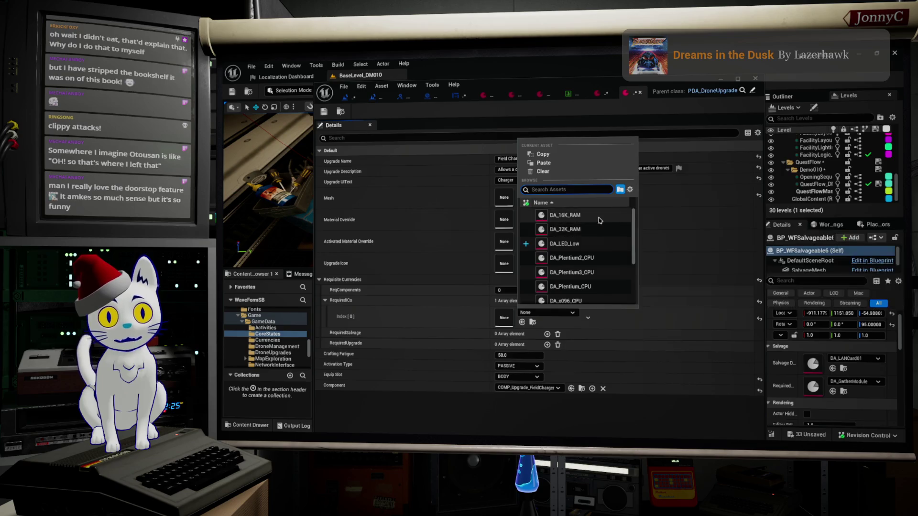
click(567, 215)
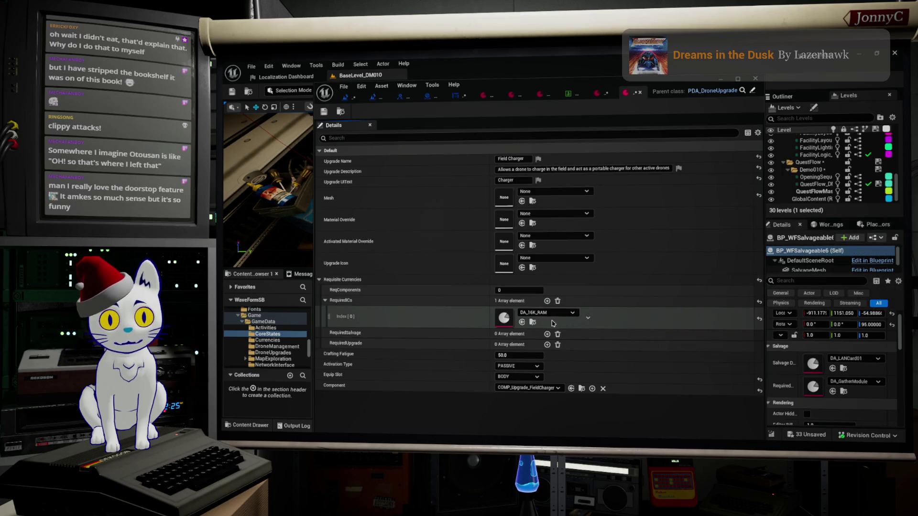
click(547, 301)
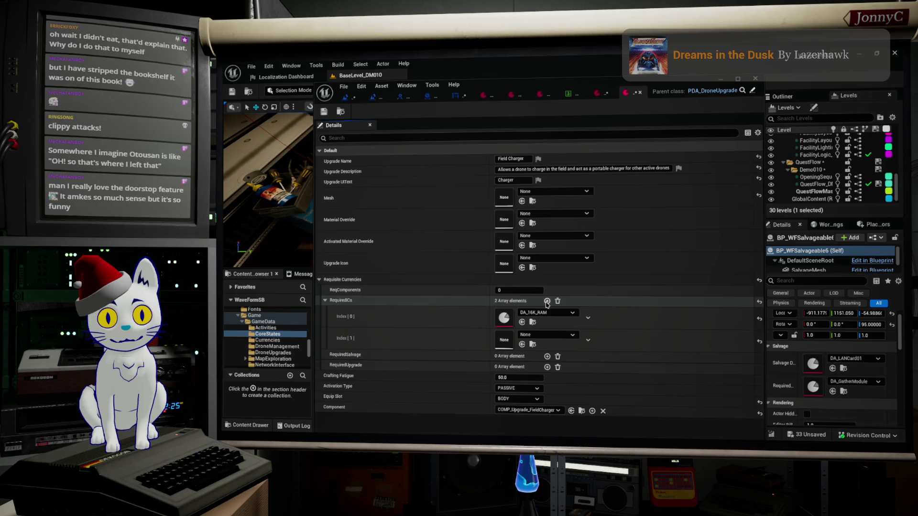
click(551, 335)
click(565, 237)
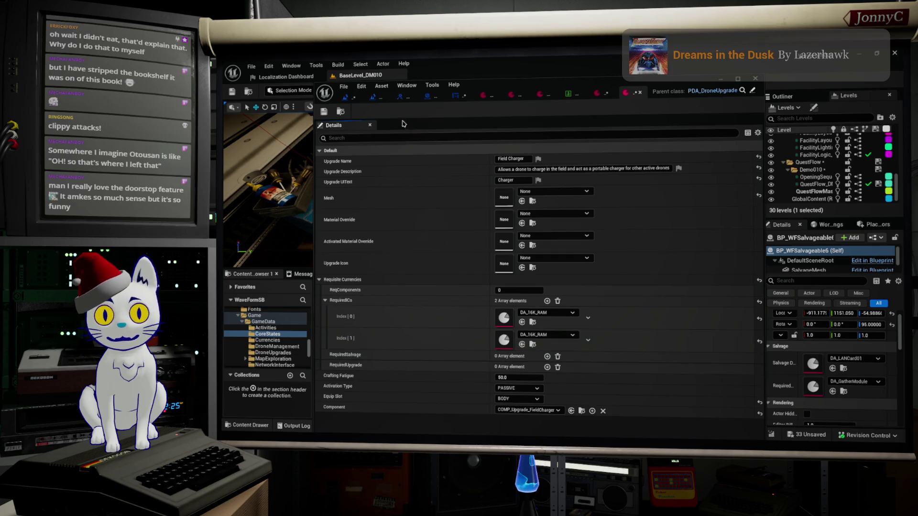
click(325, 113)
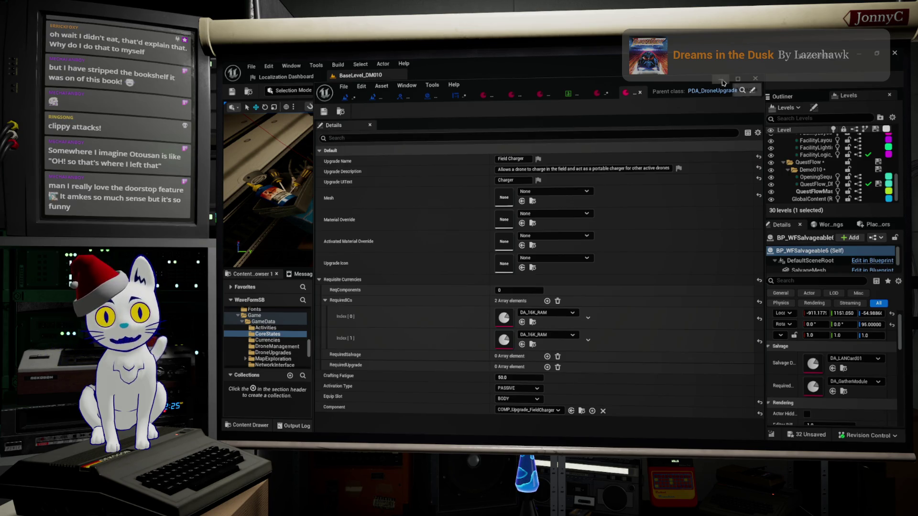
Minimize the Field Charger editor, close the Plugins list, and reopen DA_FieldCharger from Upgrades
click(721, 80)
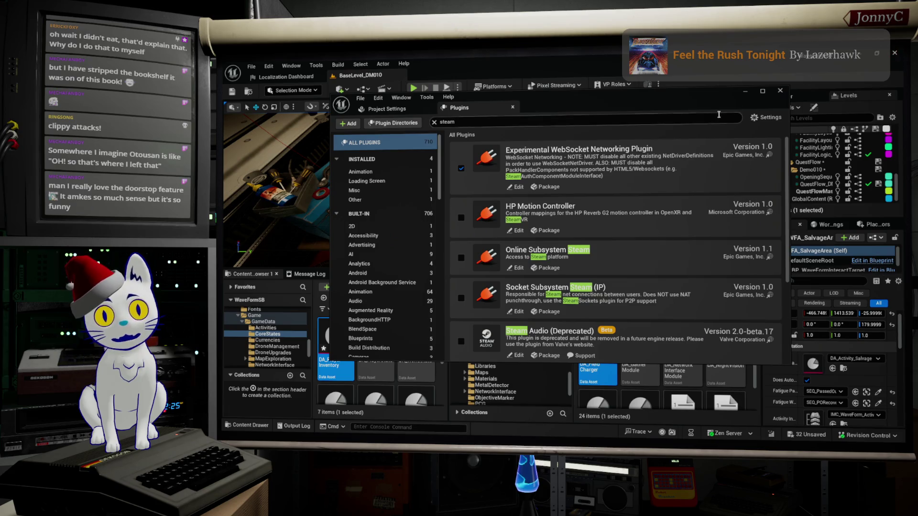
click(781, 94)
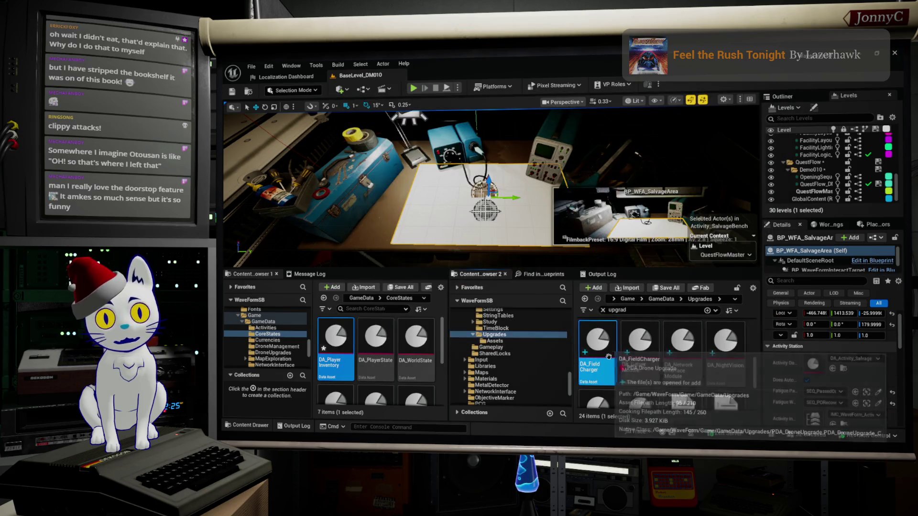
double_click(608, 358)
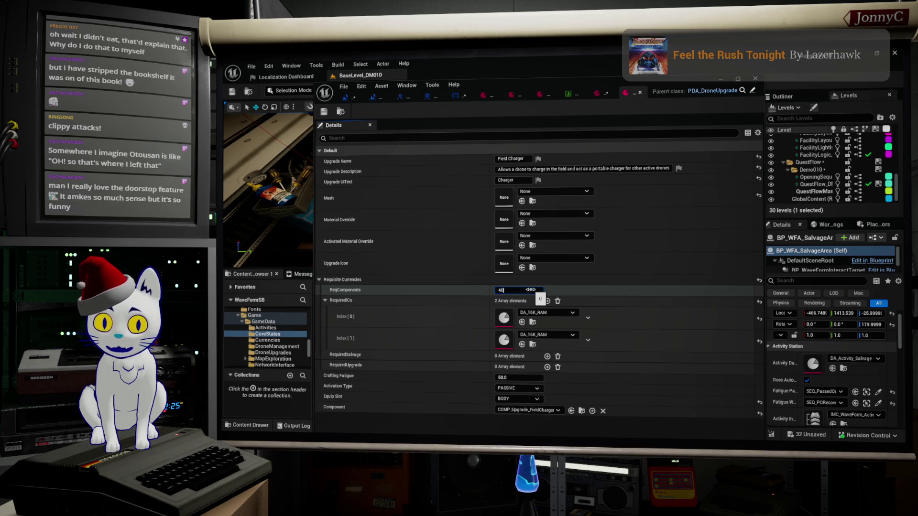
Set Field Charger's ReqComponents to 40, save with checked-out assets, and close the editor
key(Return)
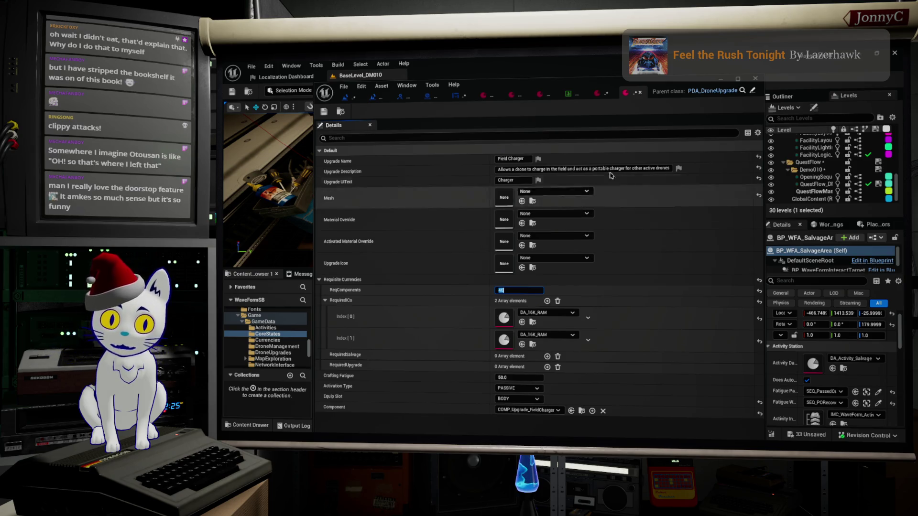
click(339, 91)
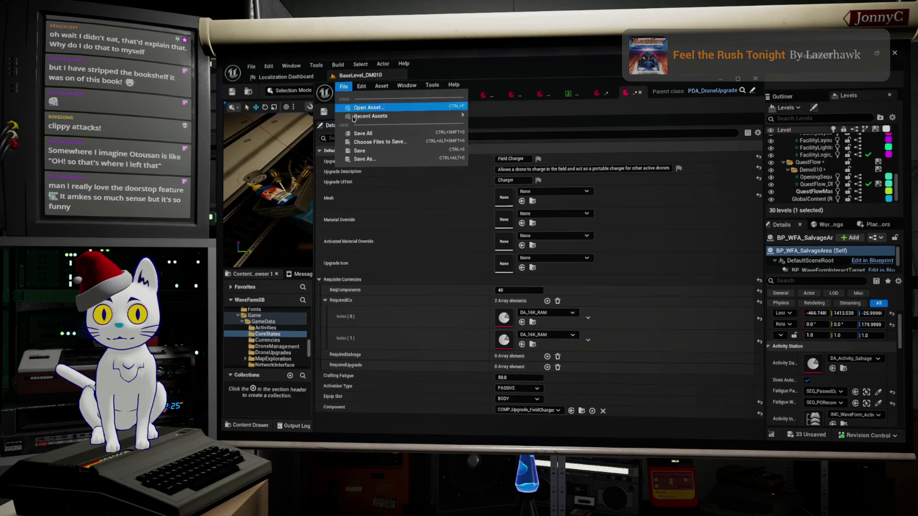
click(361, 135)
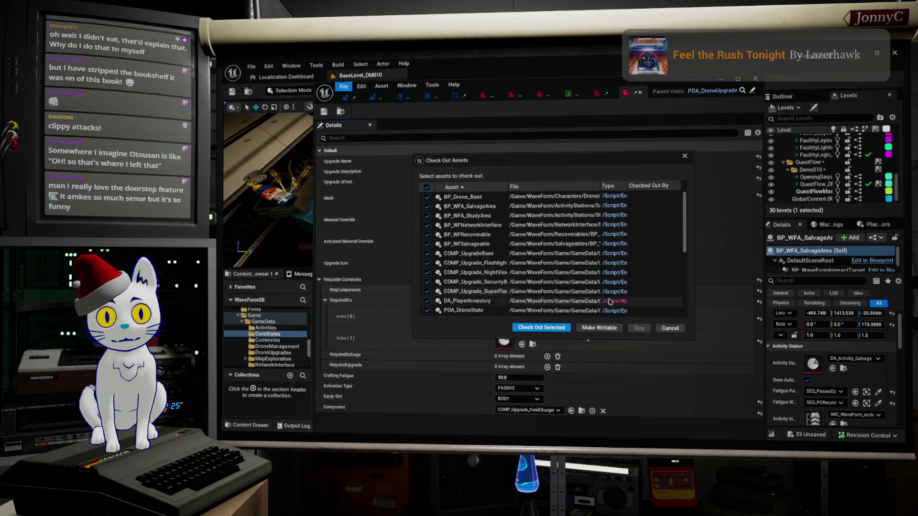
click(541, 328)
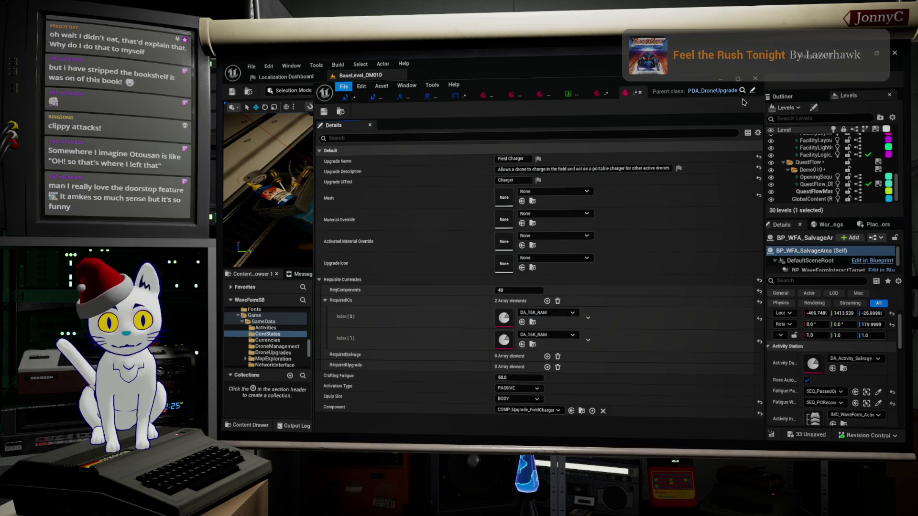
click(755, 78)
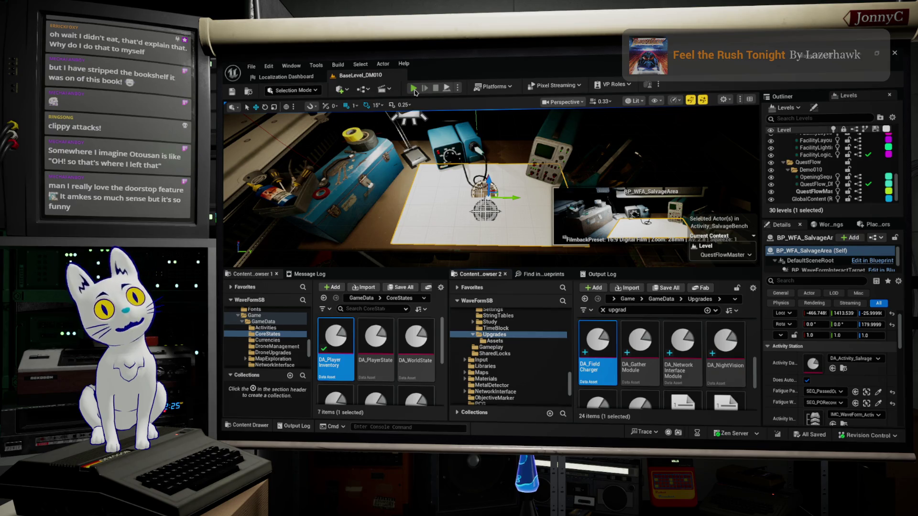
Start fullscreen play-testing and check ORPHEUS's upgrade slots
click(415, 90)
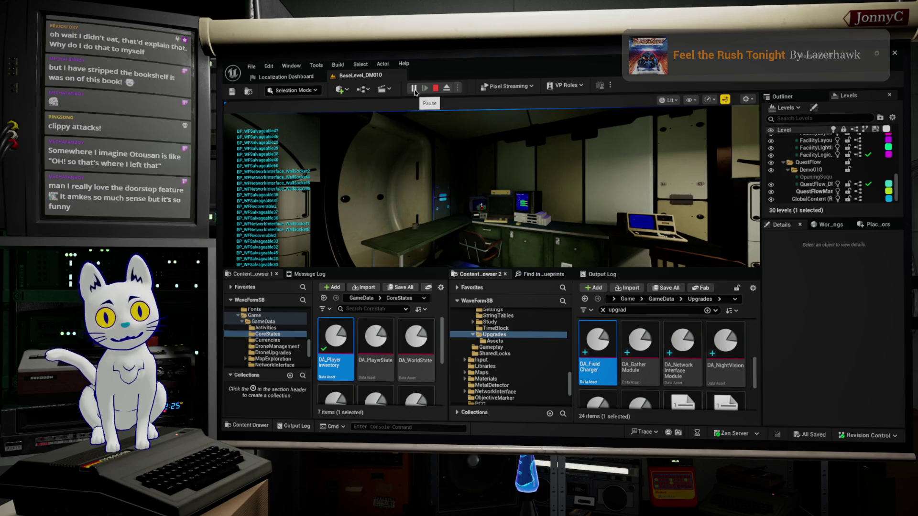
key(F11)
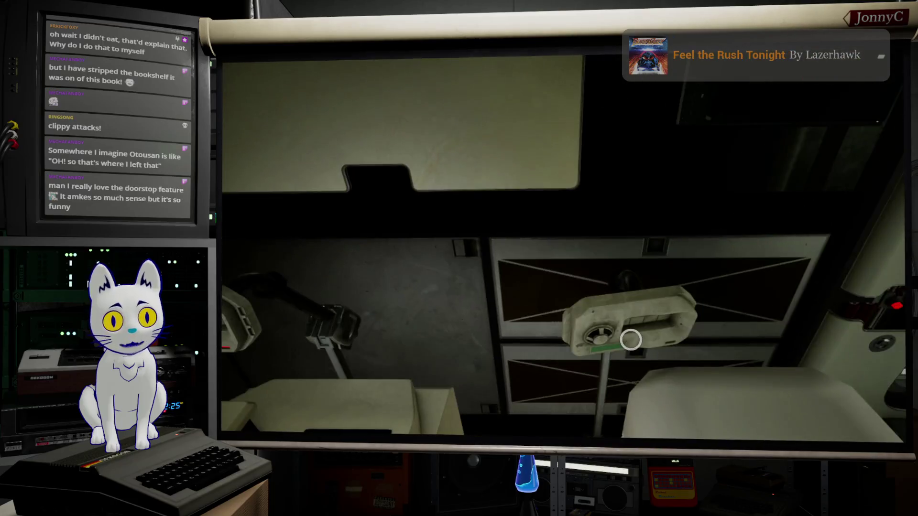
click(631, 340)
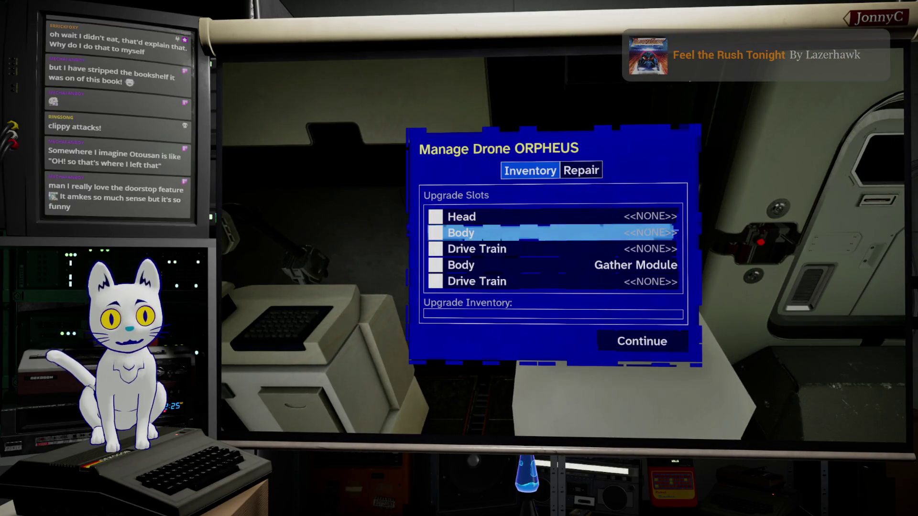
key(Up)
key(Up)
key(Up)
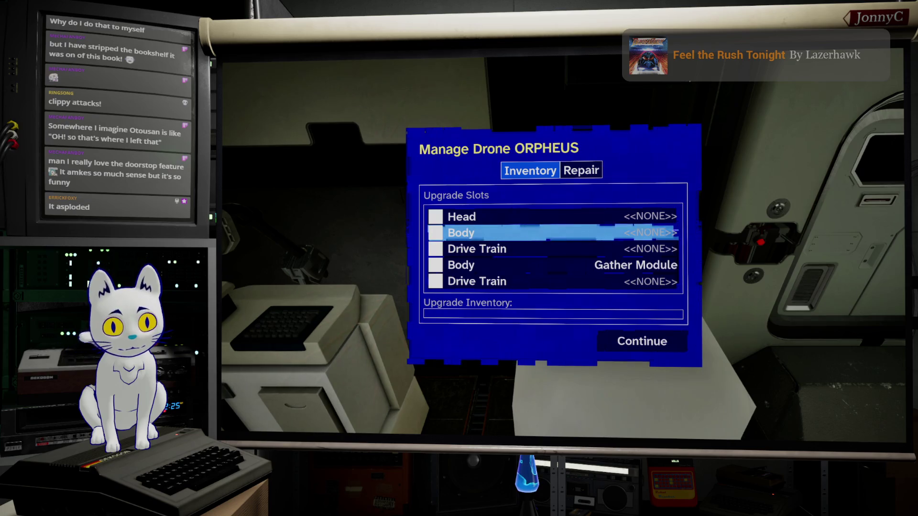
key(Escape)
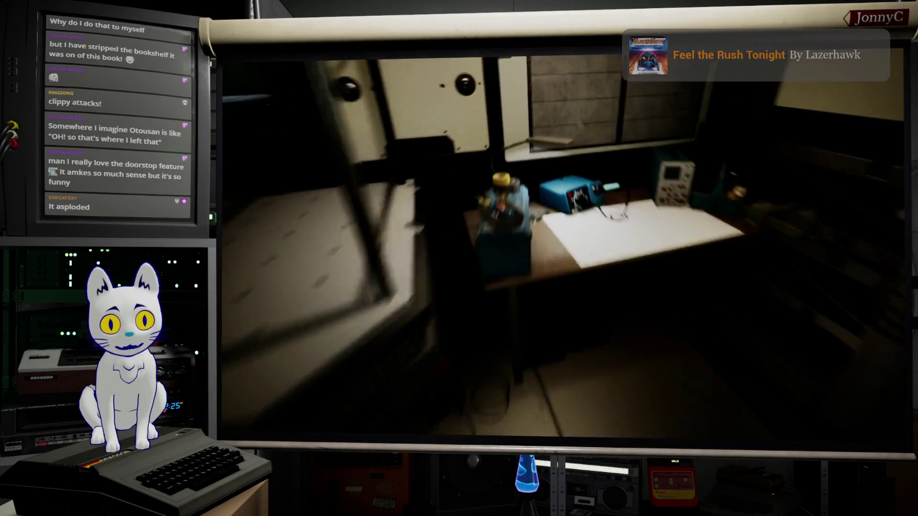
Craft a Basic Flashlight at the workbench
key(e)
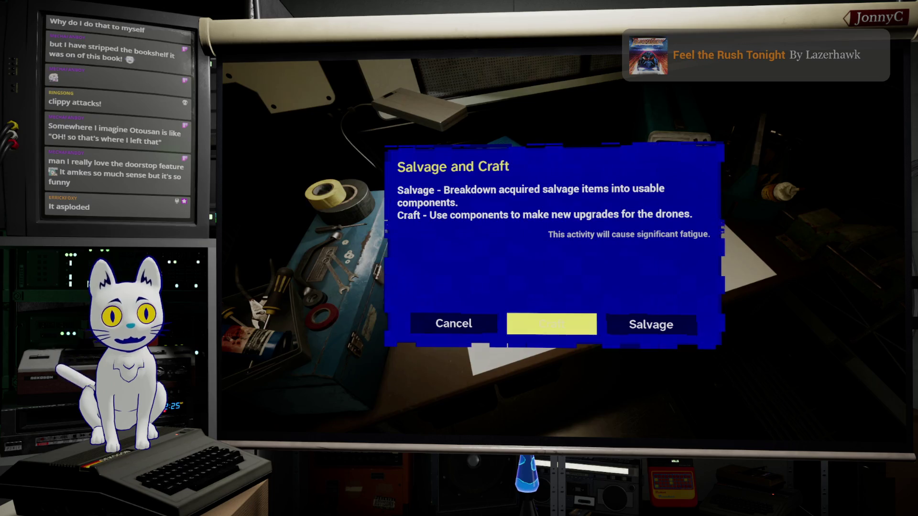
key(Return)
key(Down)
key(Down)
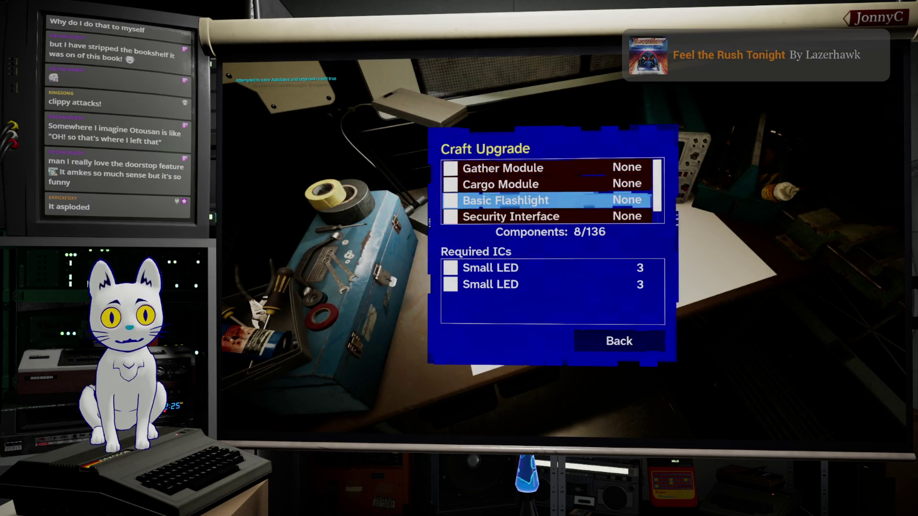
key(Return)
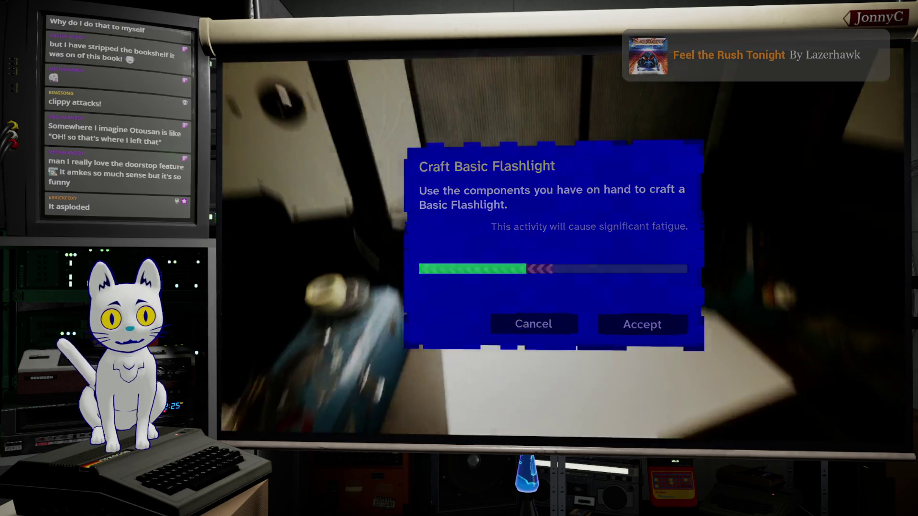
key(Escape)
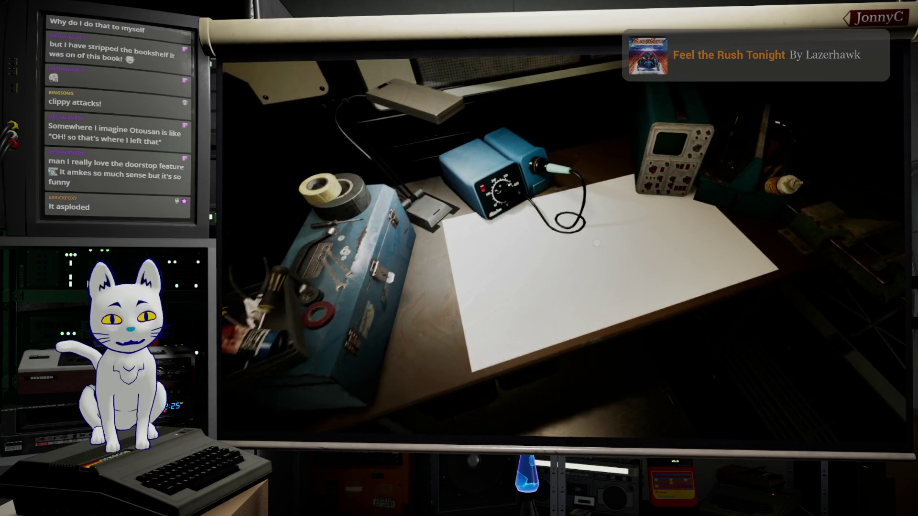
Craft a Field Charger at the workbench
key(e)
key(Right)
key(Return)
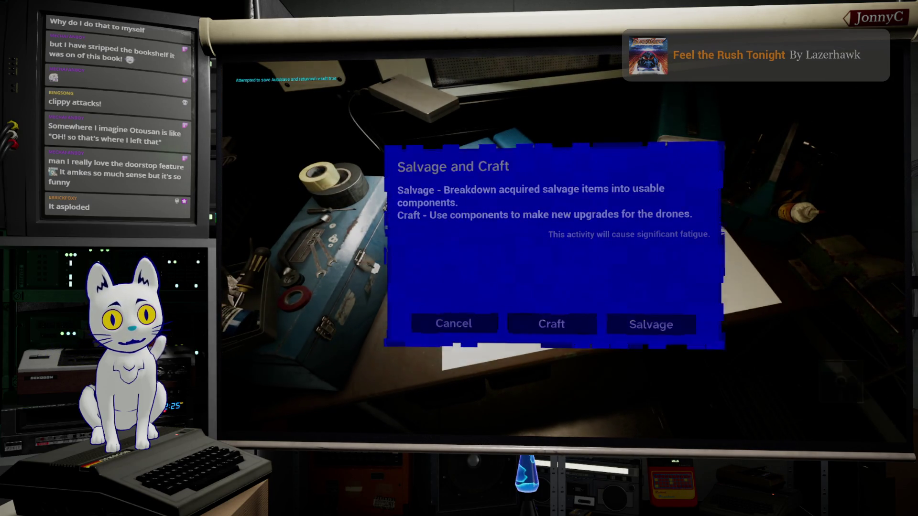
key(Down)
key(Down)
key(Down)
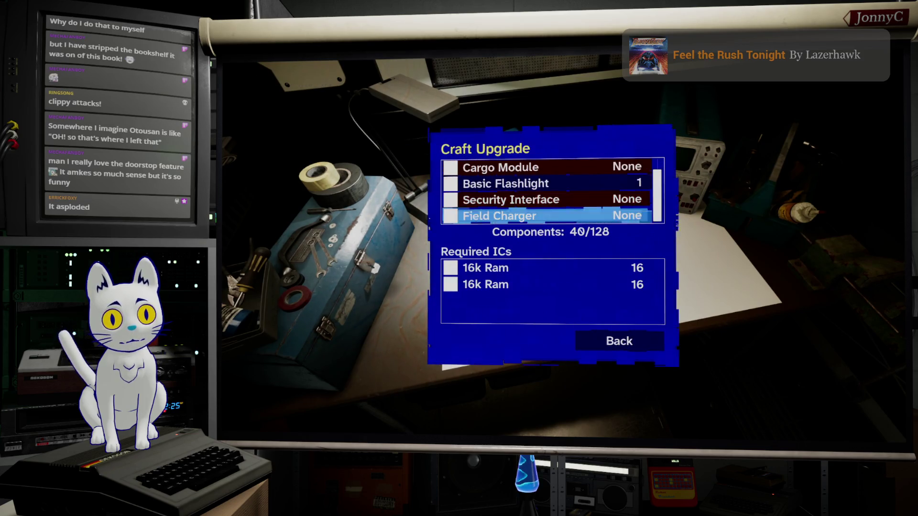
key(Up)
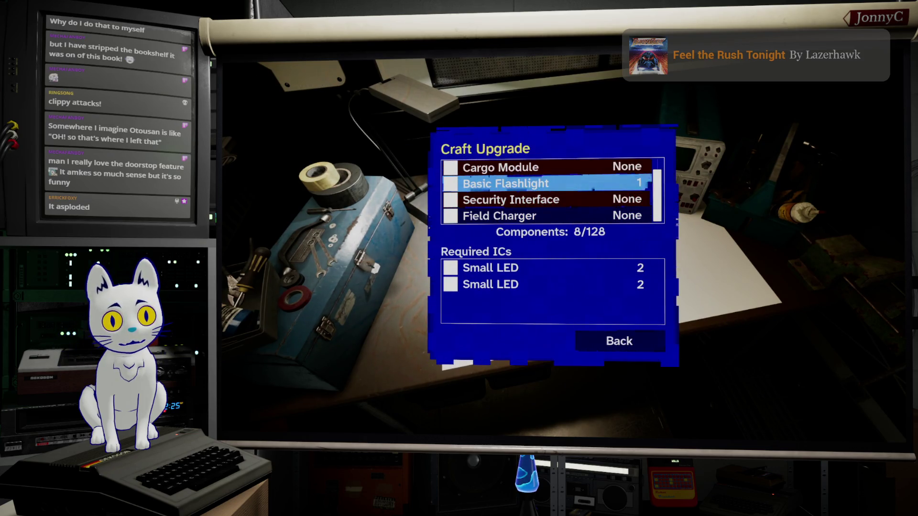
key(Down)
key(Down)
key(Down)
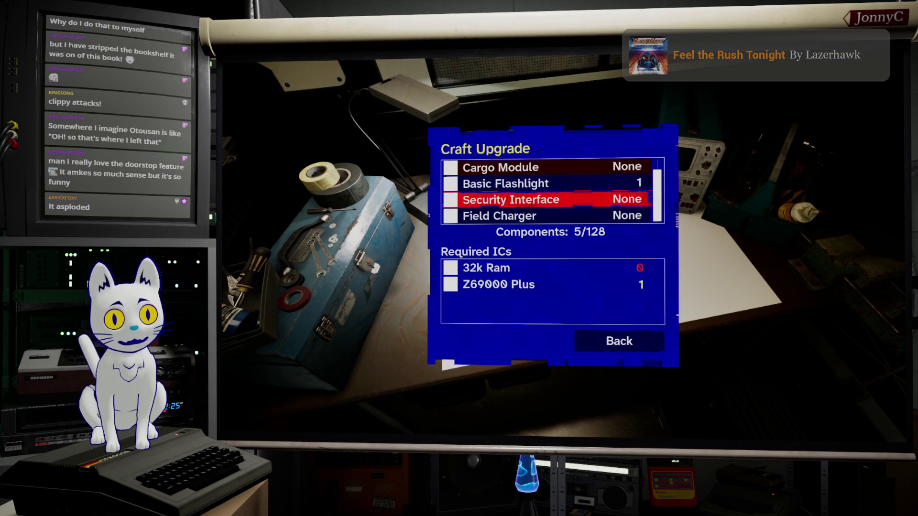
key(Up)
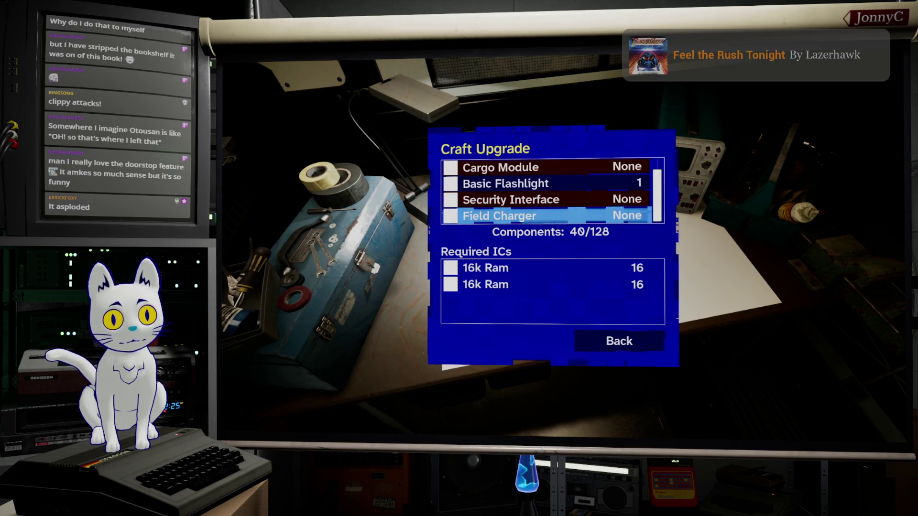
key(Return)
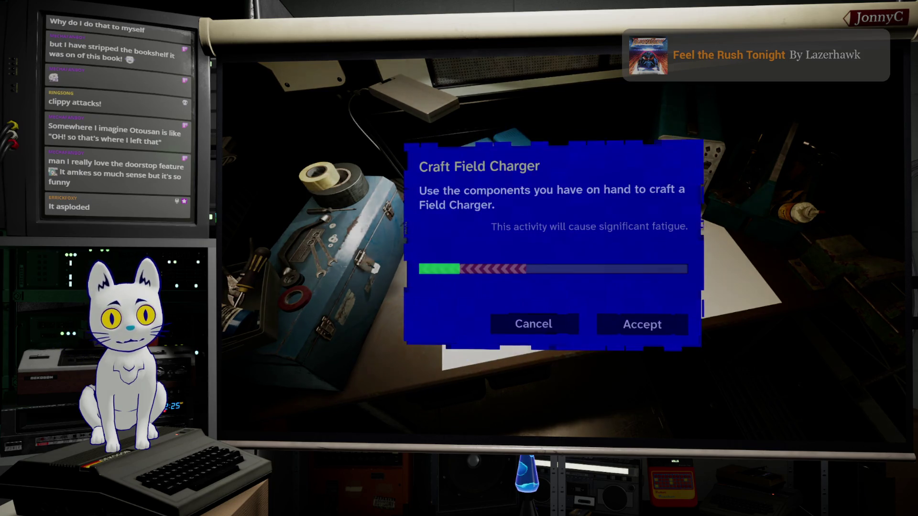
key(Return)
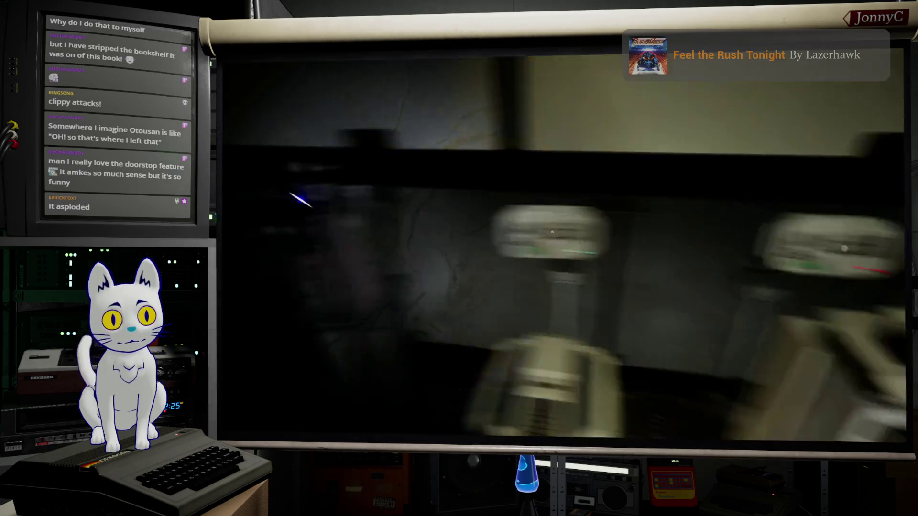
Install the Basic Flashlight in ORPHEUS's Head and Field Charger in Body, then sleep
key(e)
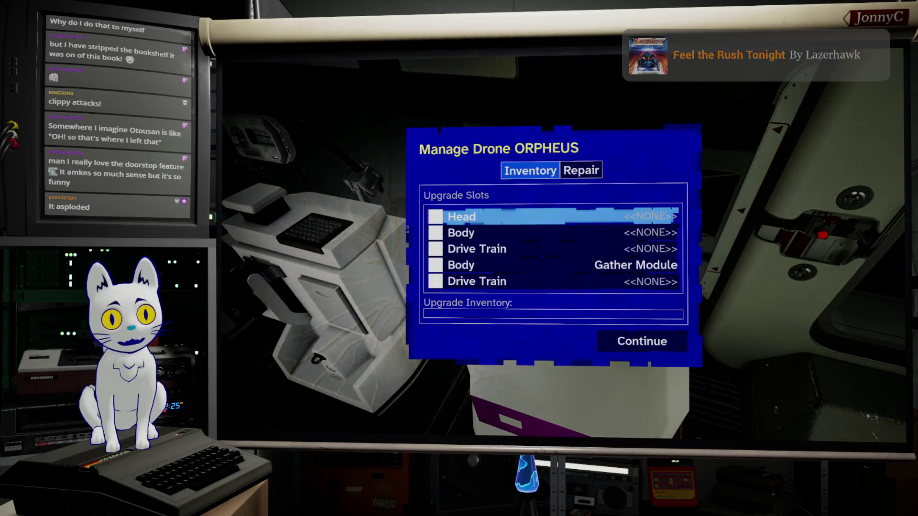
click(526, 217)
key(Return)
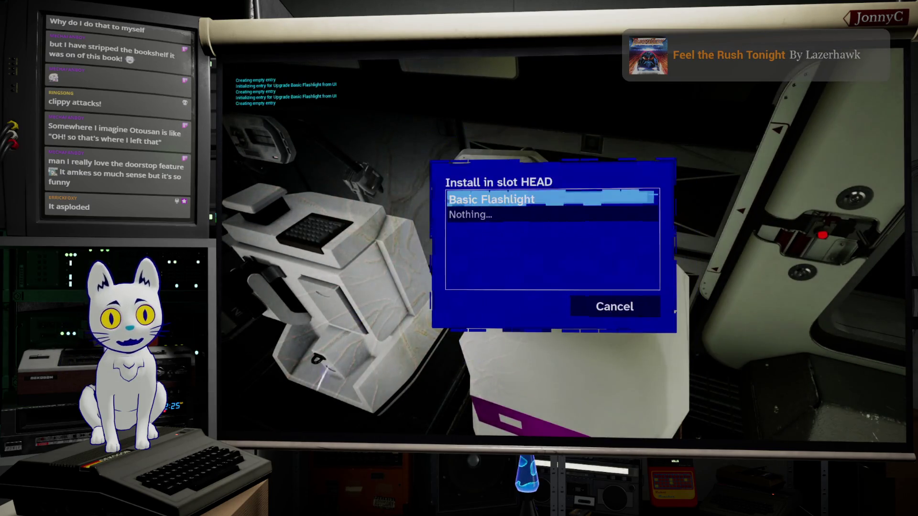
key(Return)
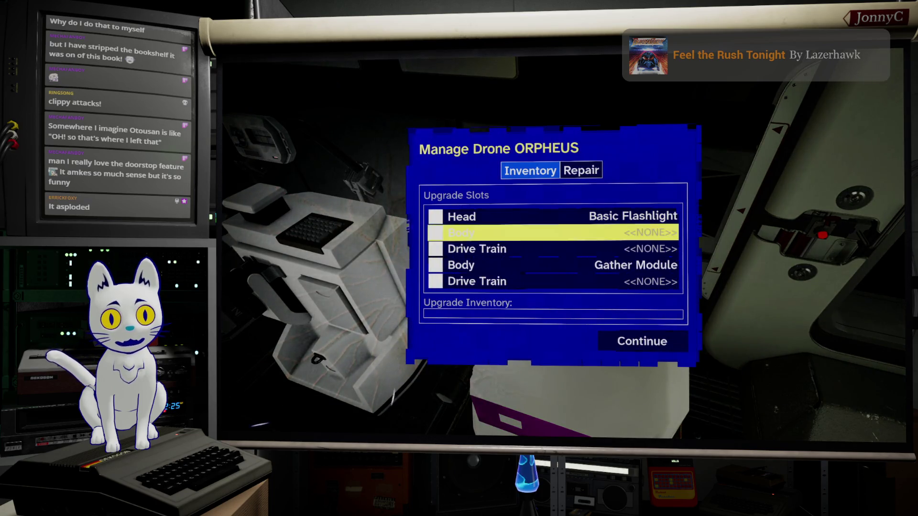
key(Return)
key(Return)
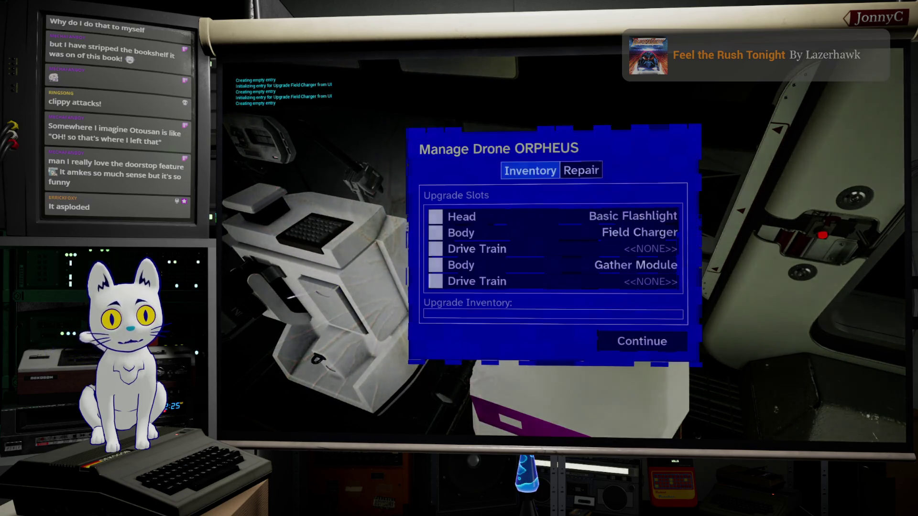
click(526, 264)
key(Down)
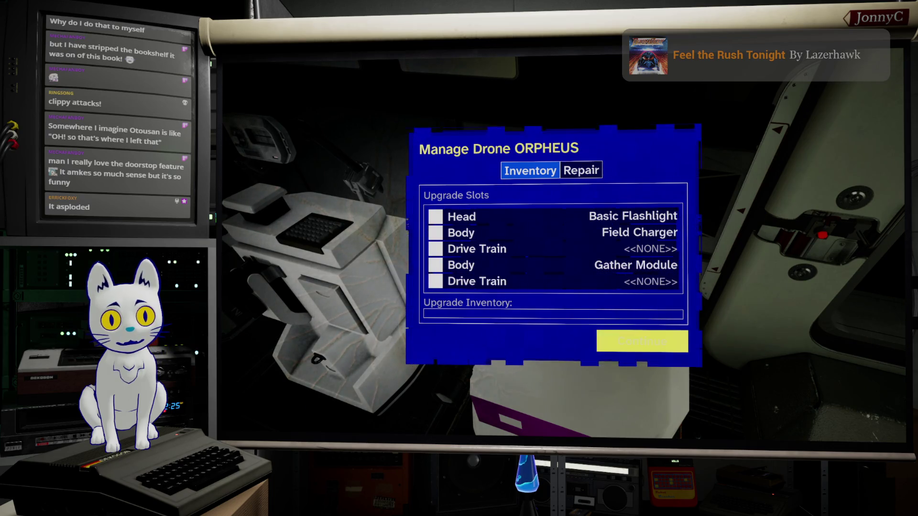
key(Return)
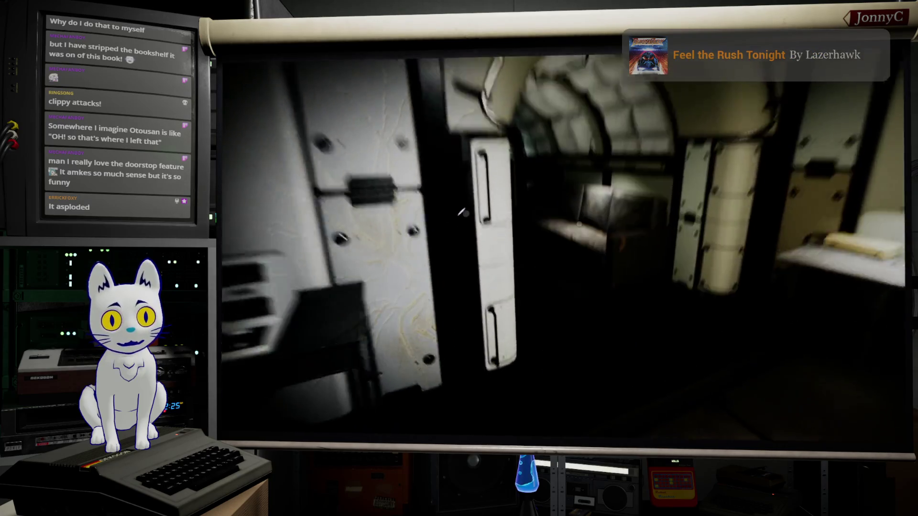
key(e)
key(Return)
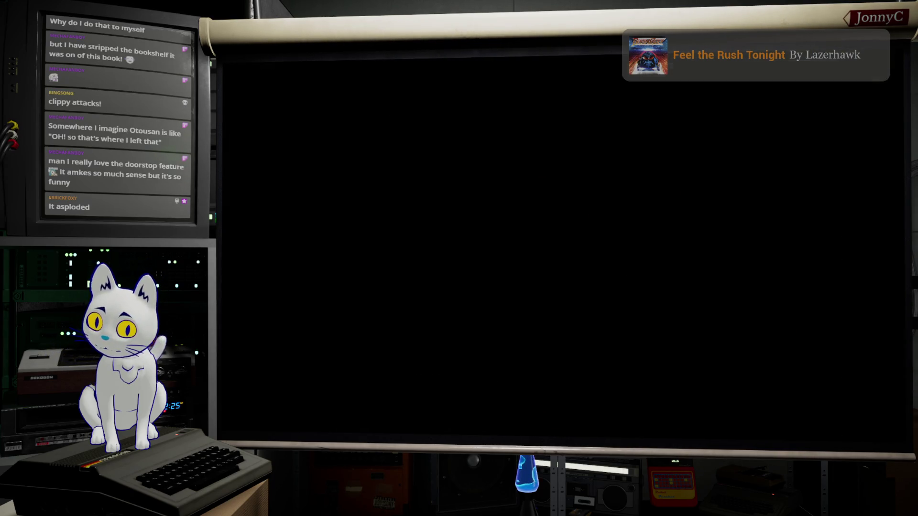
Add the goal 'Consuming 2 of the same resource in a craft consumes 1 and looks dumb'
key(alt+Tab)
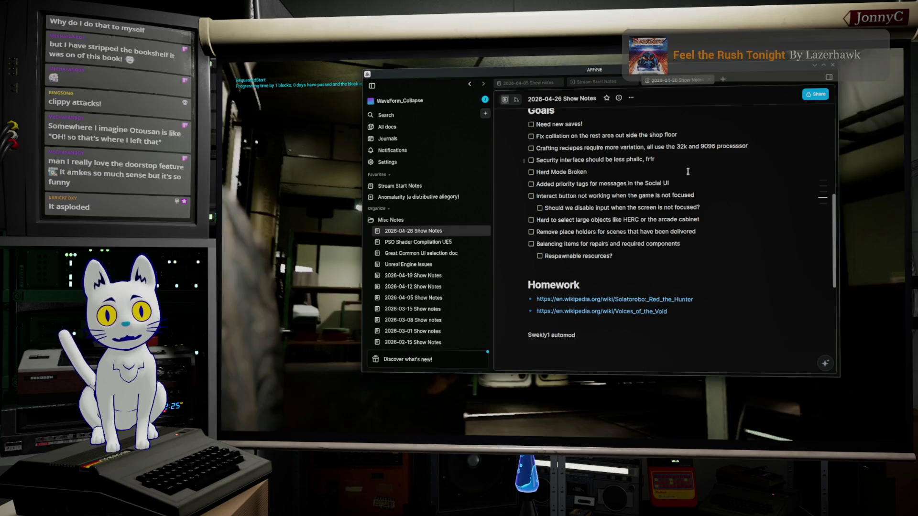
key(Return)
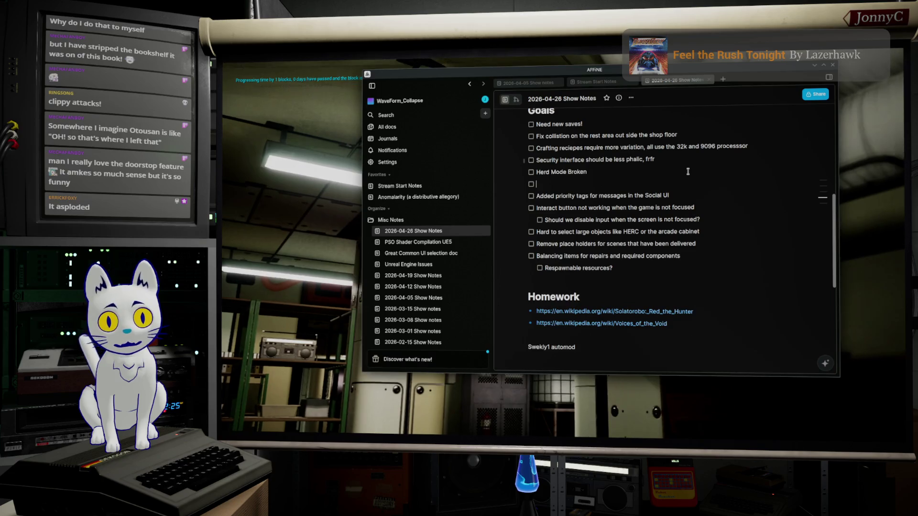
text(Cons)
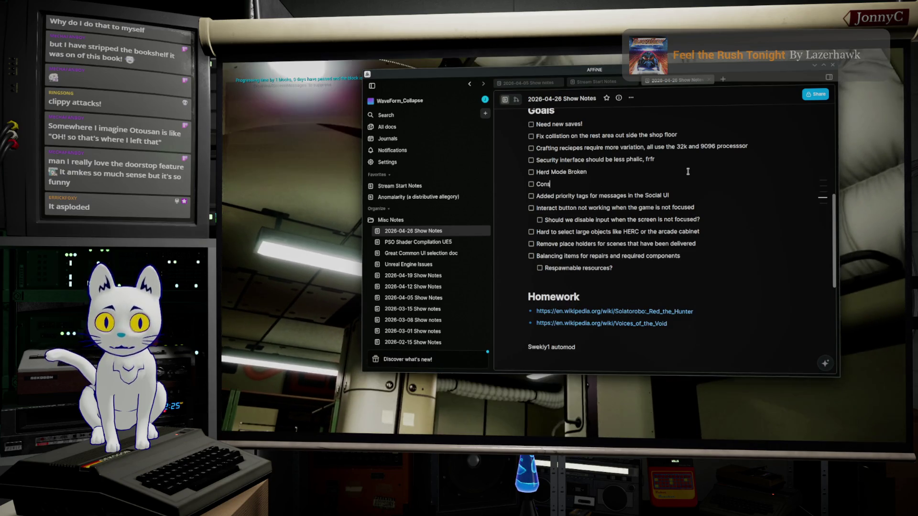
text(uming 2 )
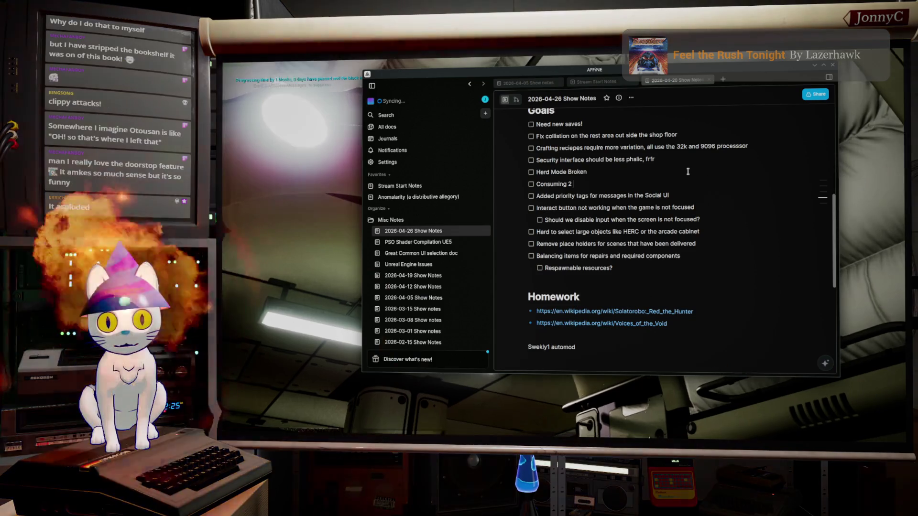
text(of the same resoure)
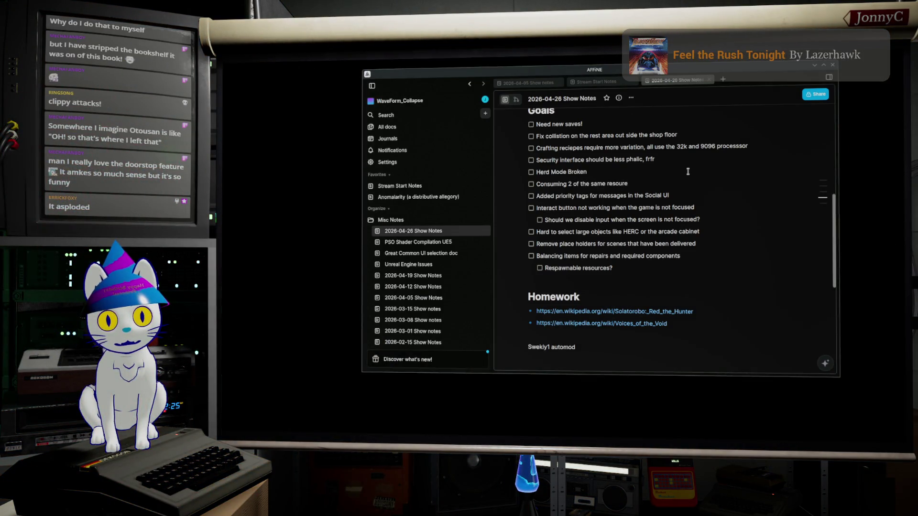
key(BackSpace)
text(ce in)
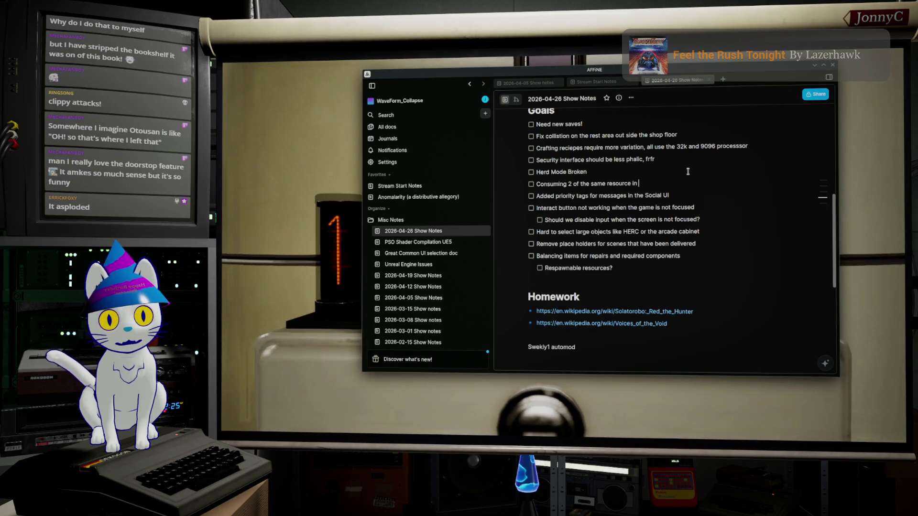
text( a craft c)
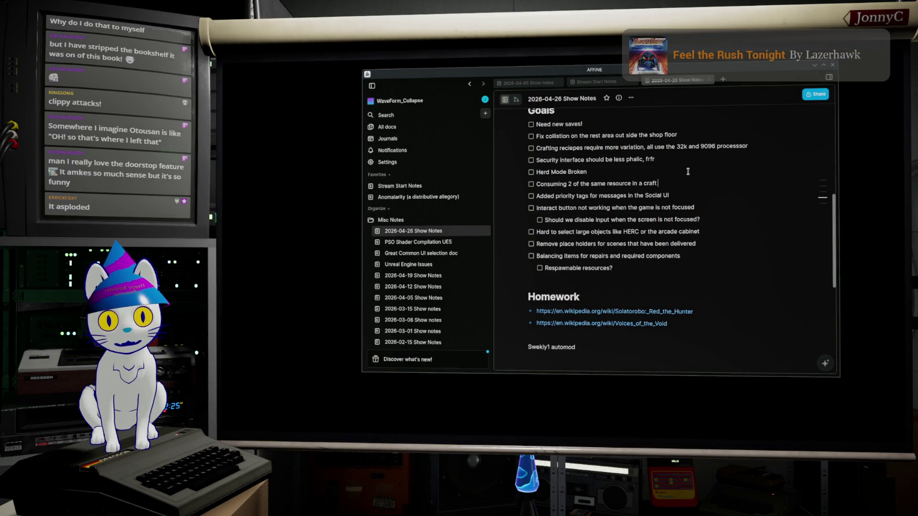
text(onsumes o)
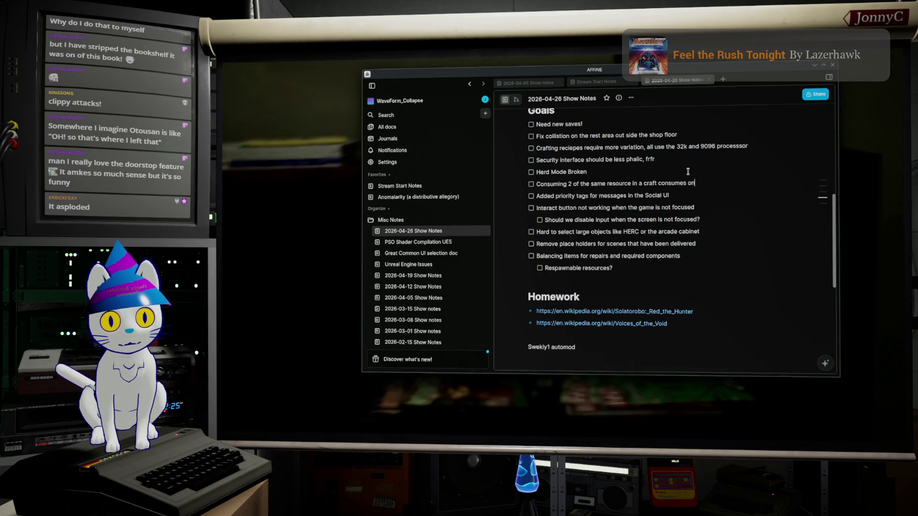
key(BackSpace)
text(1 and loo)
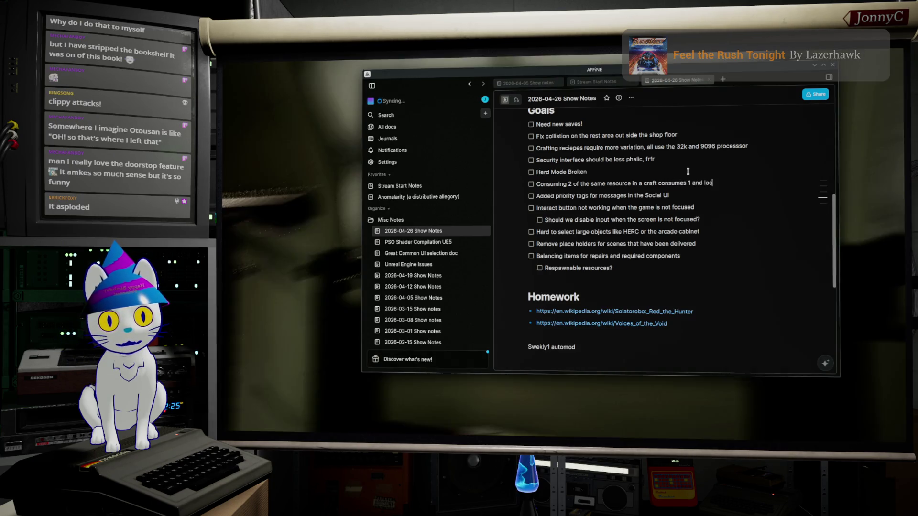
text(ks dumb[)
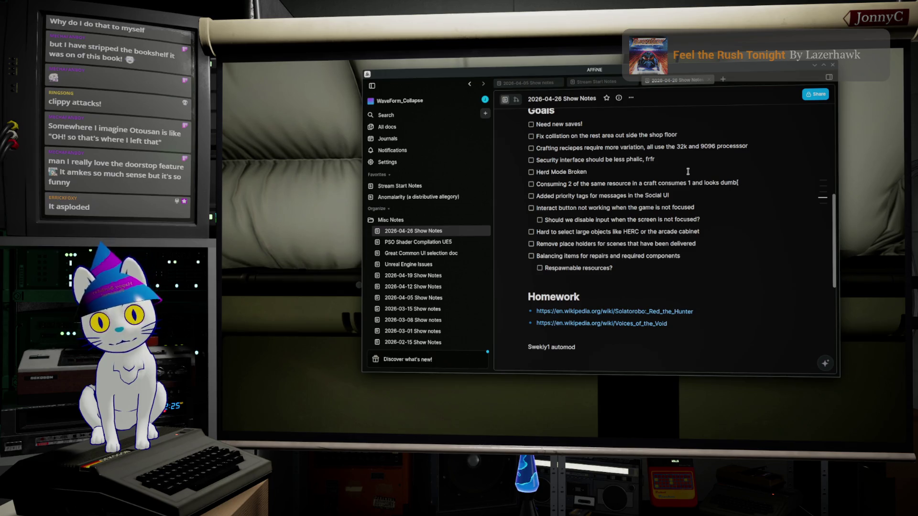
key(Delete)
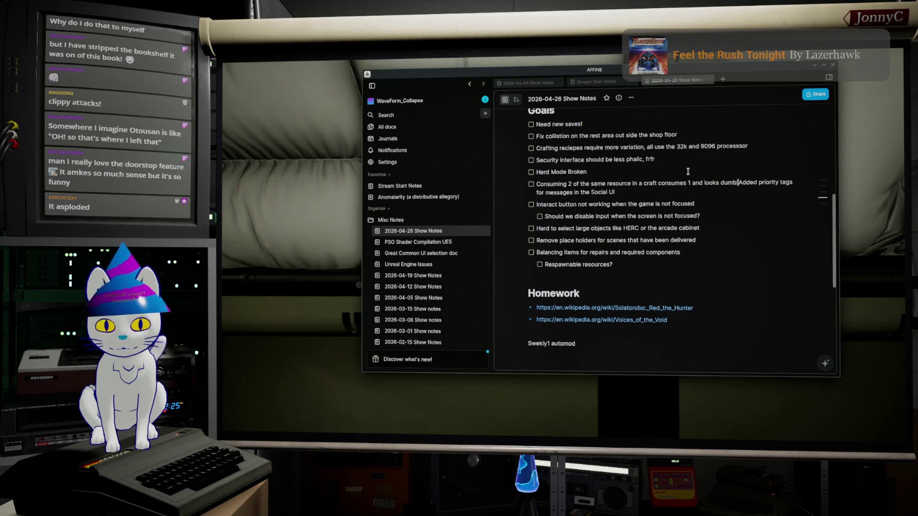
key(Return)
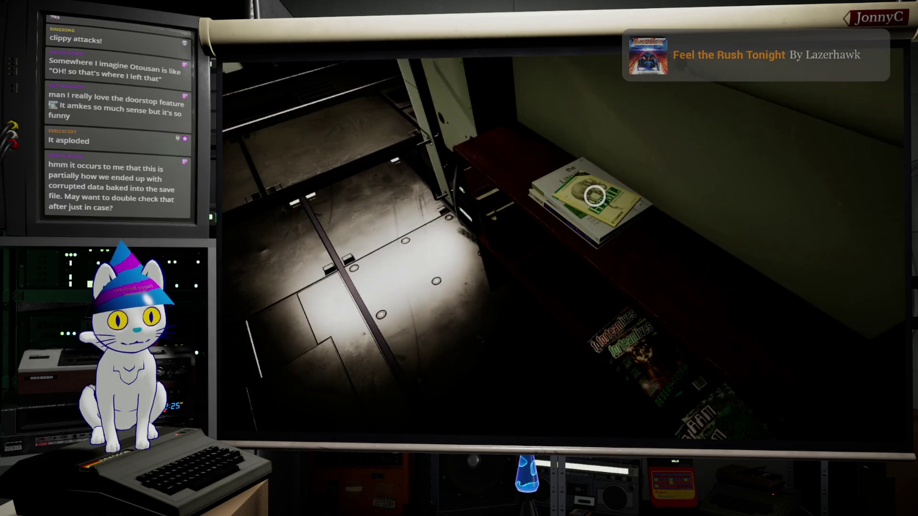
Browse the book's Study Materials, checking Computer Vision 2 and Highway to Power, then cancel
mouse_move(578, 231)
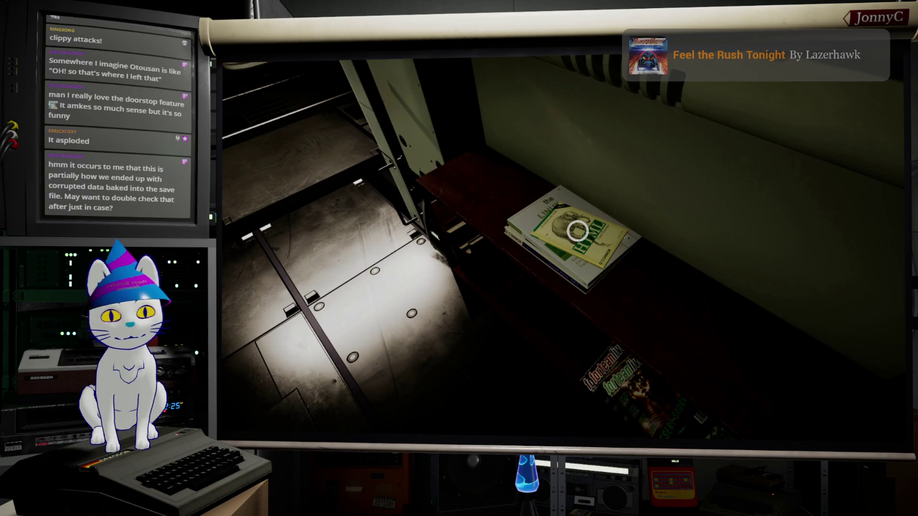
click(578, 231)
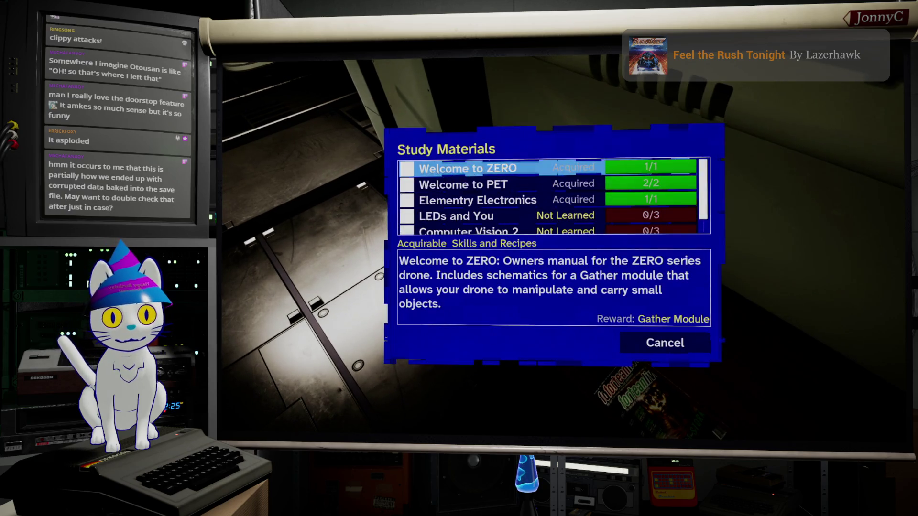
key(Down)
key(Down)
key(Down)
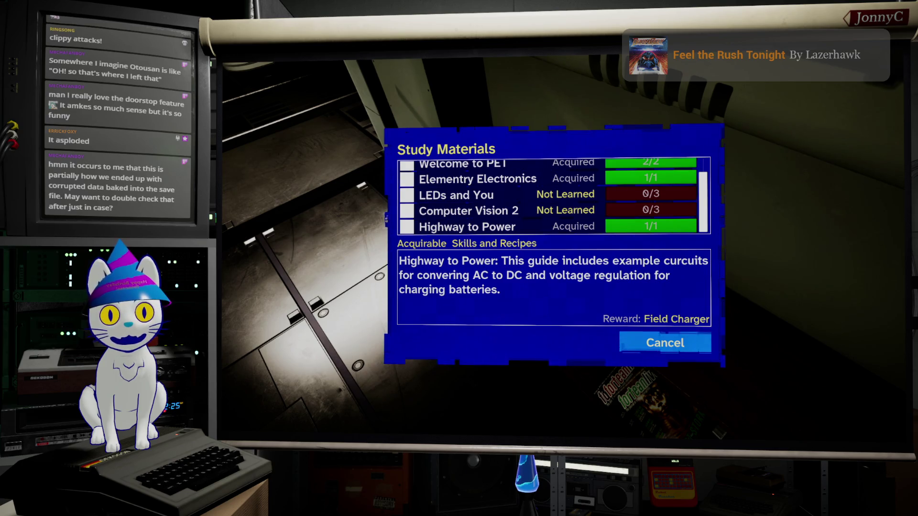
key(Up)
key(Up)
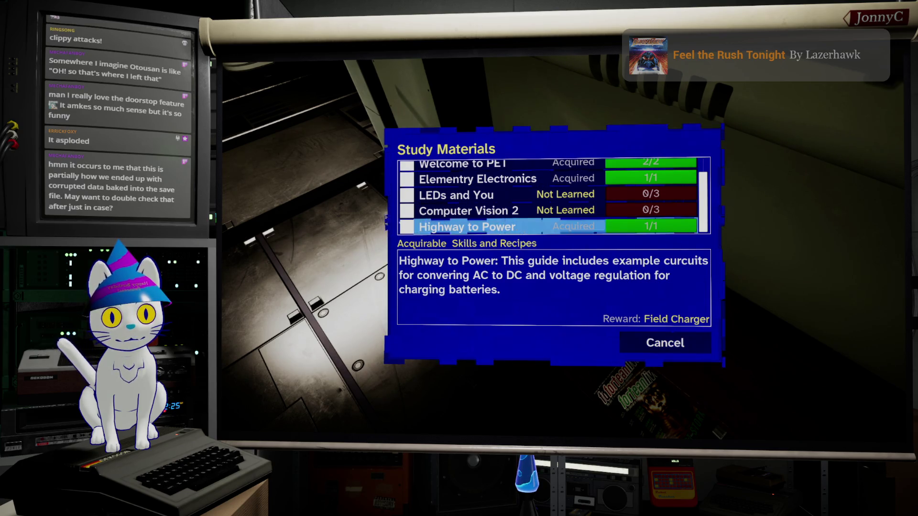
key(Up)
key(Down)
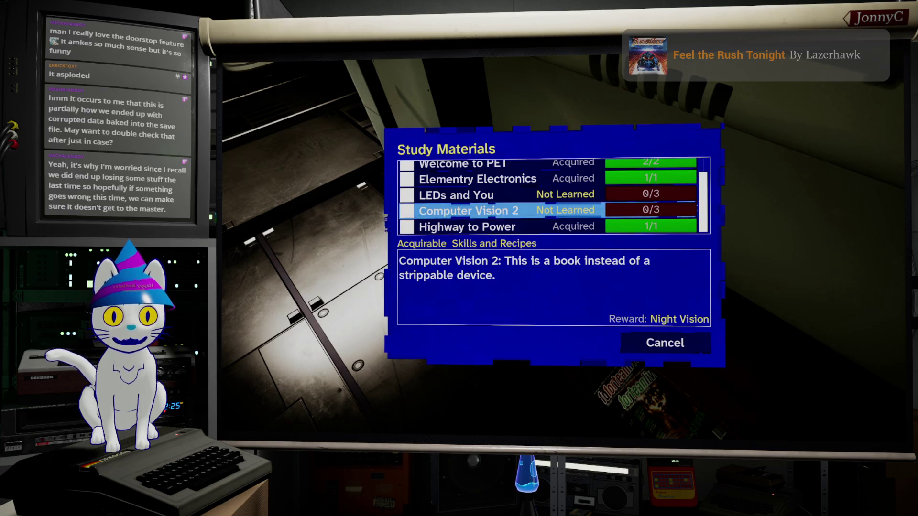
key(Down)
key(Down)
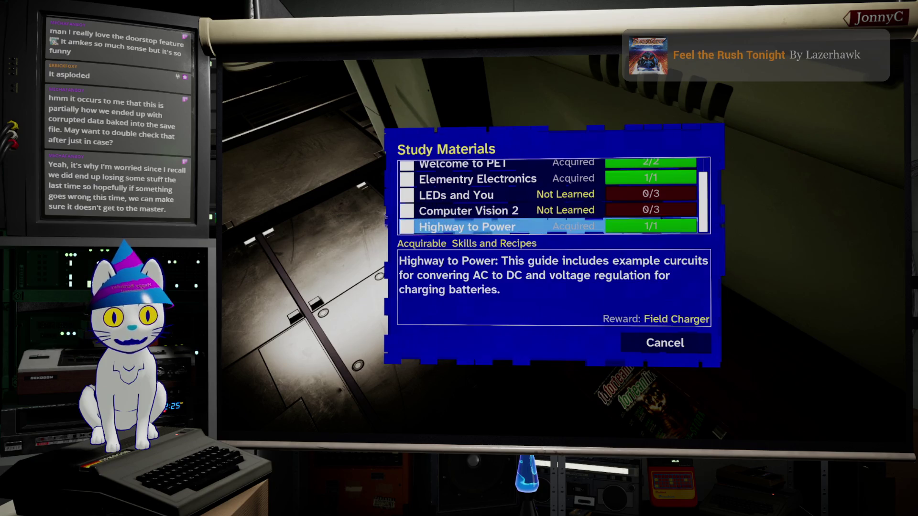
key(Return)
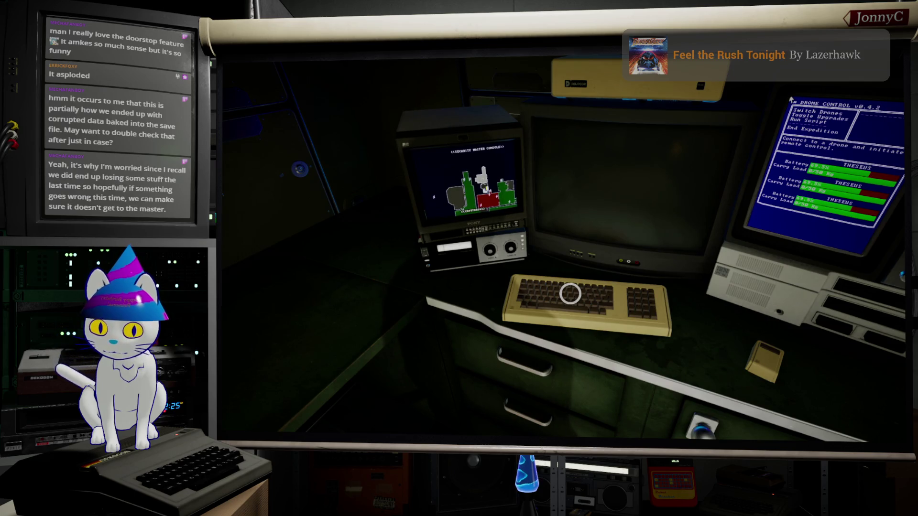
Run DebugWFSaveGame 05_ThreeDrones from the developer console to save into slot 05_ThreeDrones
key(grave)
key(Up)
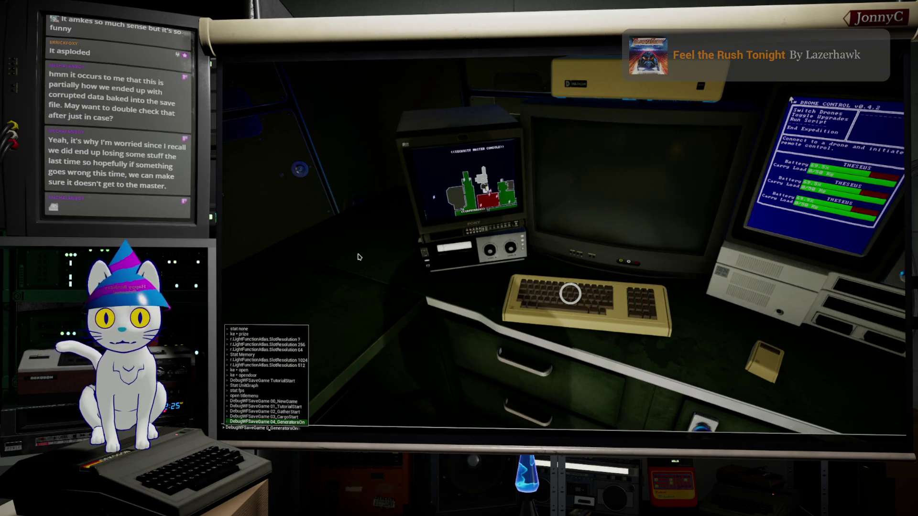
text(5_ThreeDrones)
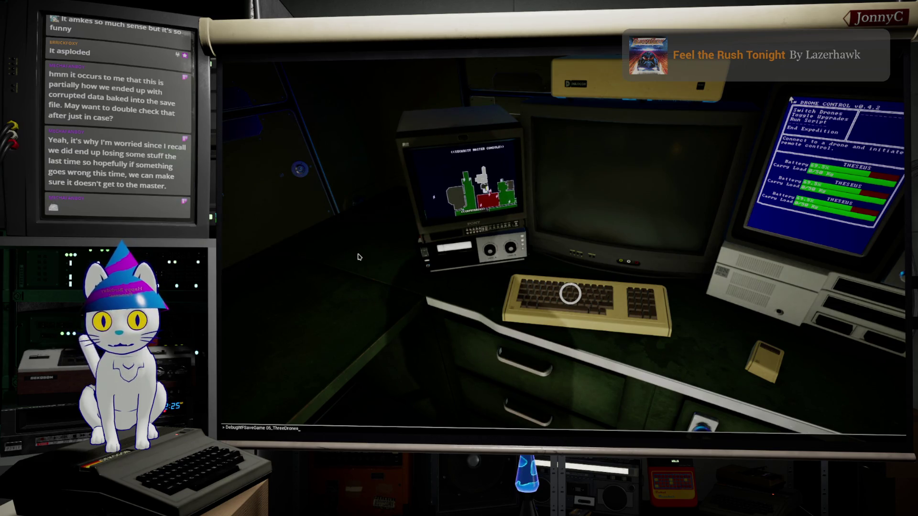
key(Return)
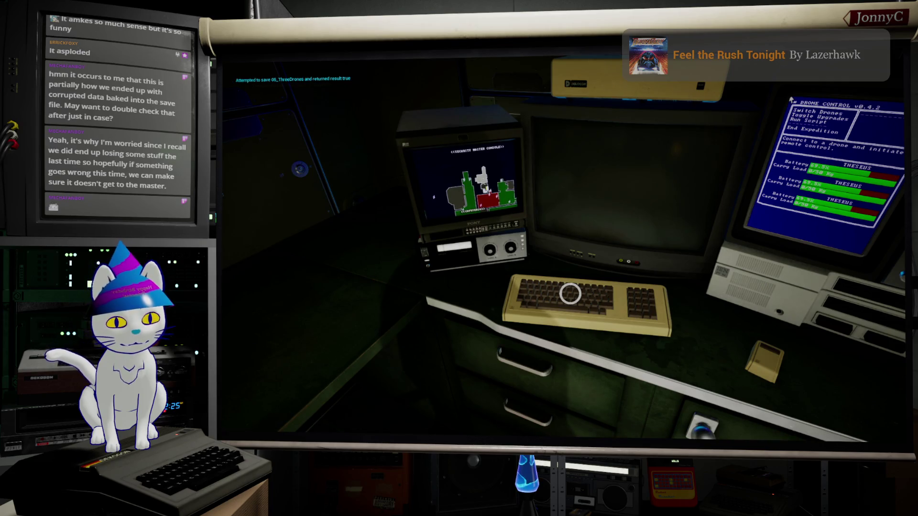
On the settings Save page, try saving into two slots and dismiss both confirmations
key(Escape)
key(e)
key(e)
key(e)
key(e)
key(Down)
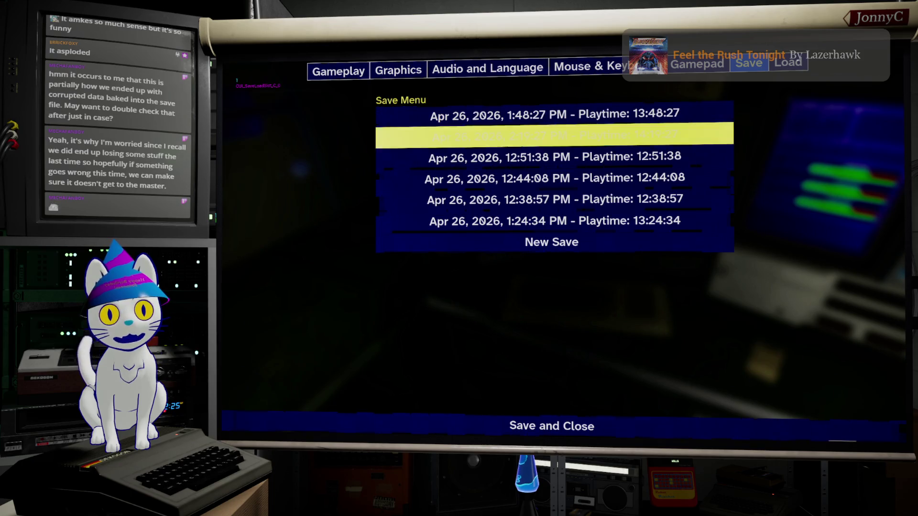
key(Return)
key(Left)
key(Right)
key(Left)
key(Return)
key(Down)
key(Down)
key(Down)
key(Return)
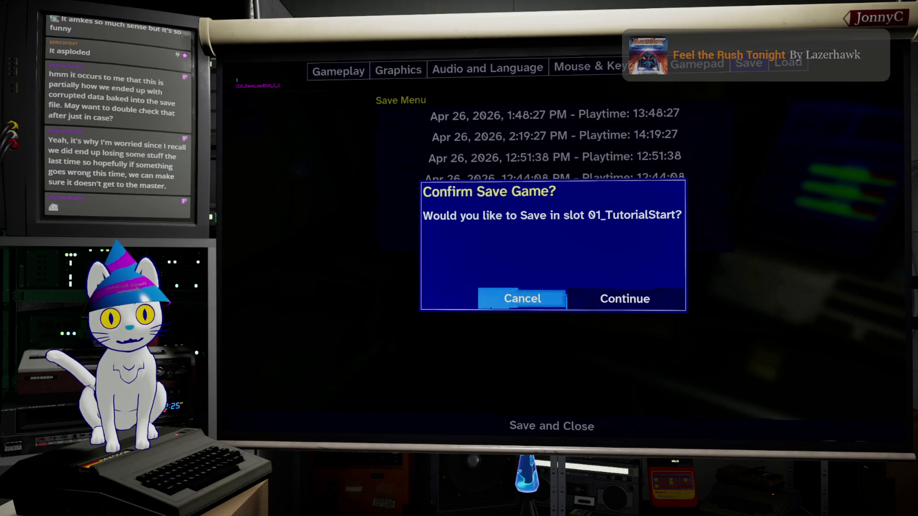
key(Return)
On the Load page, pick the 1:48:27 PM save, decline loading it, and close settings
key(e)
key(Down)
key(Down)
key(Down)
key(Down)
key(Down)
key(Down)
key(Up)
key(Up)
key(Up)
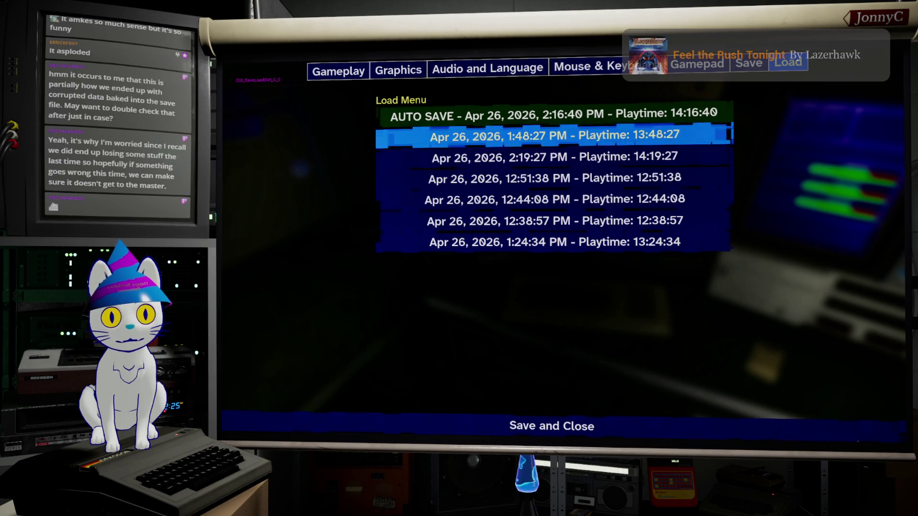
key(Return)
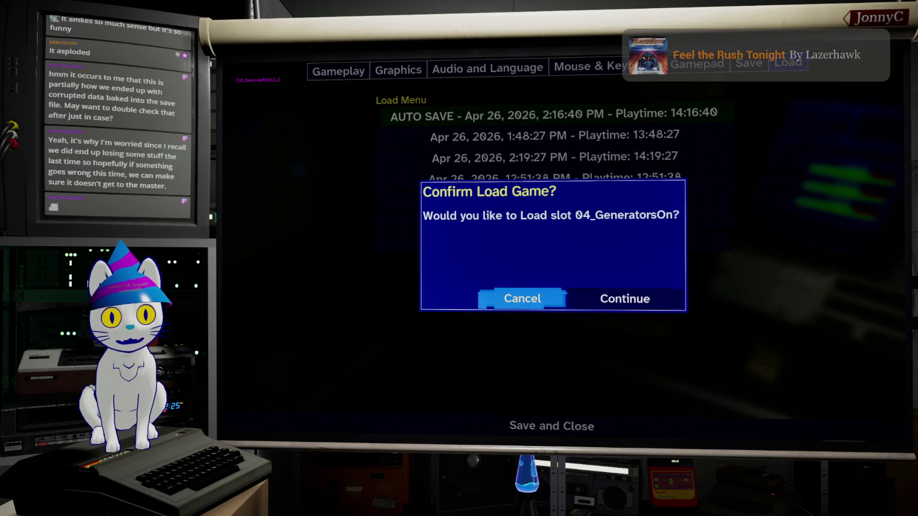
key(Return)
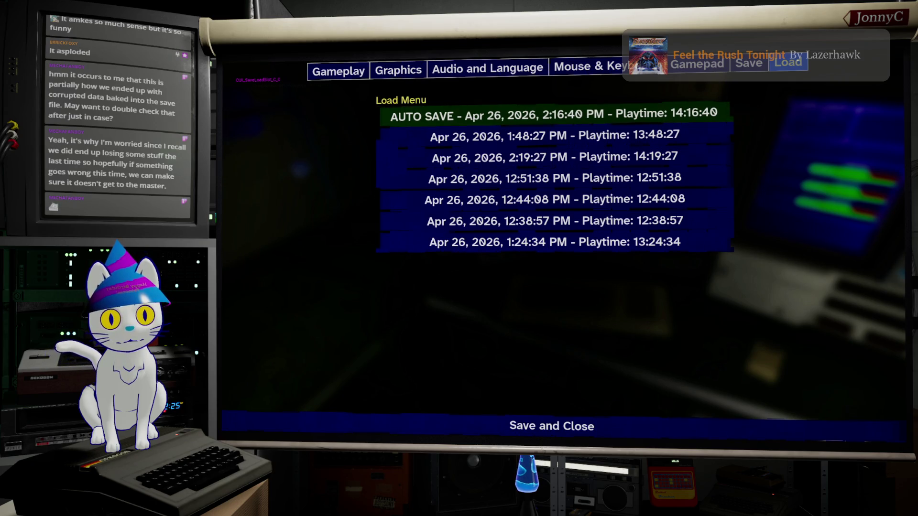
key(Escape)
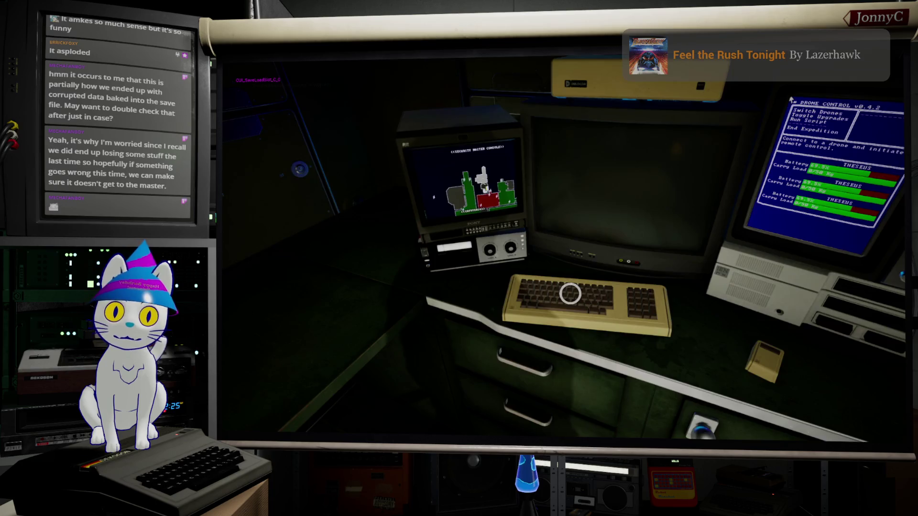
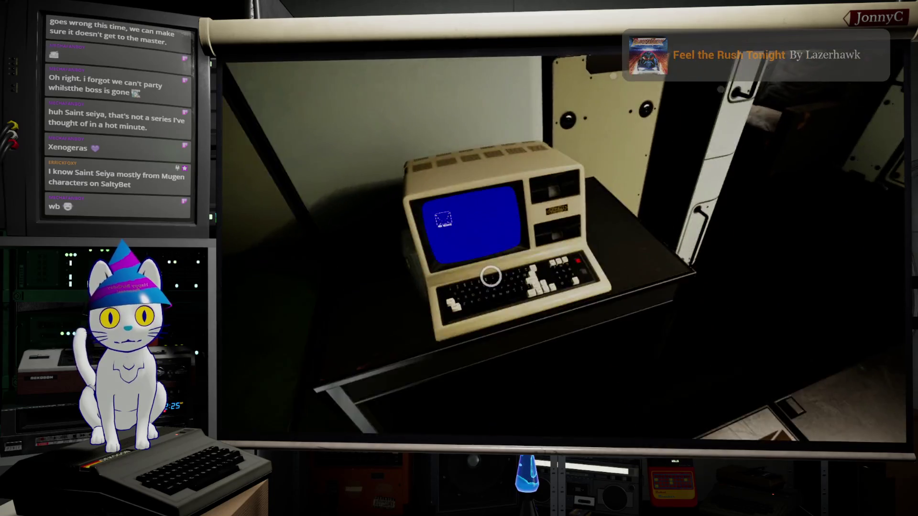
Log into the Archive BBS terminal with the account password, then exit back to the bunker room
click(491, 276)
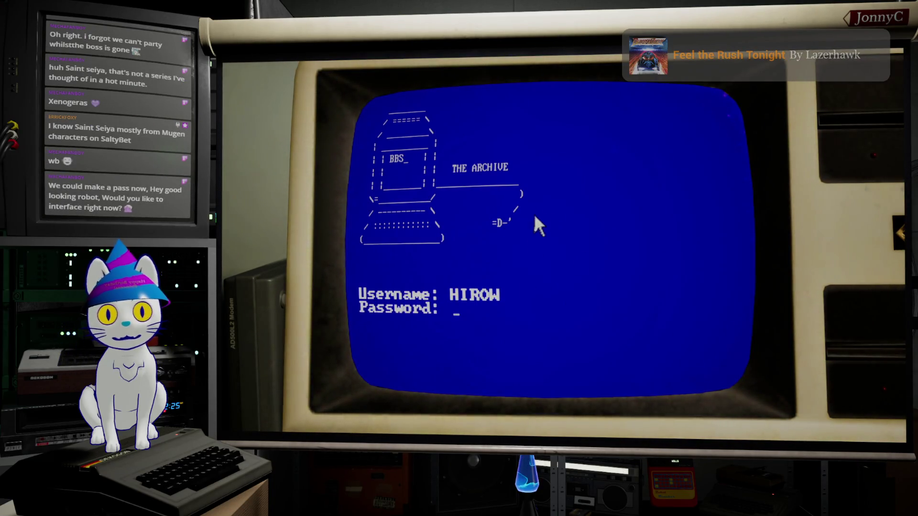
text(*****)
key(Return)
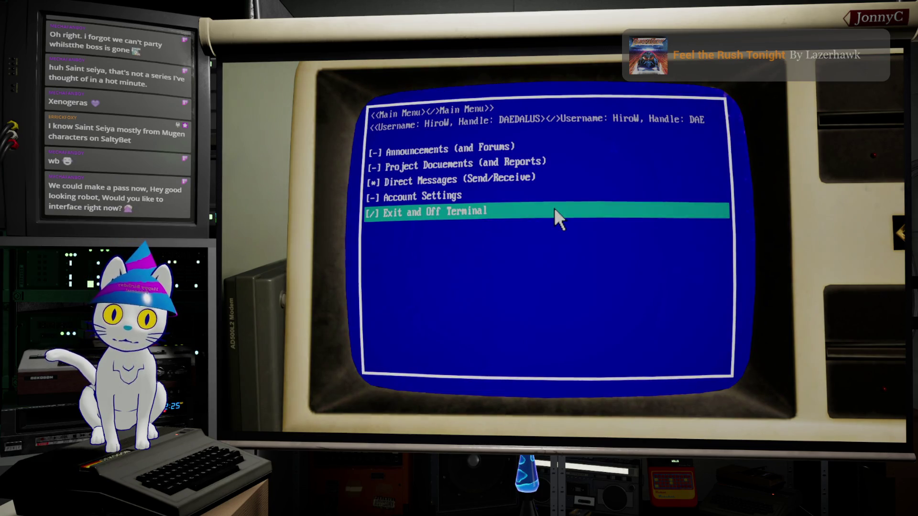
click(470, 211)
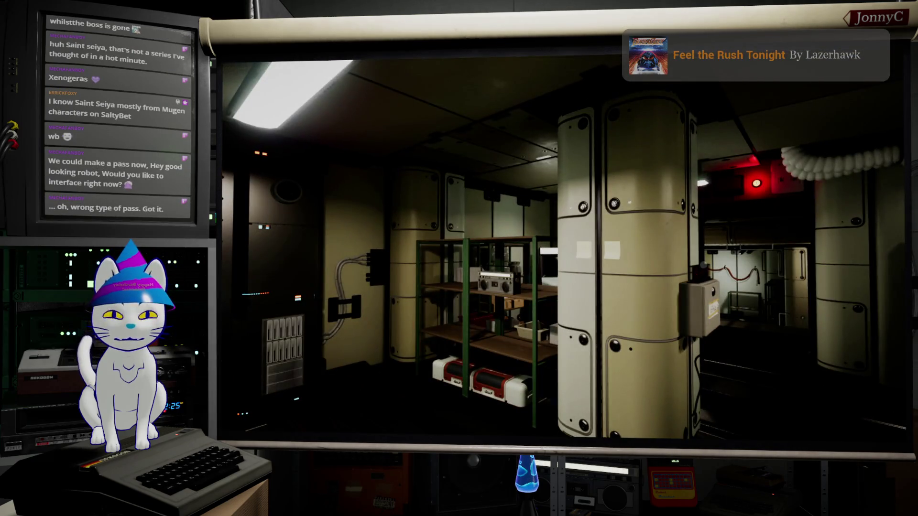
Walk up to the pillar to read 'Sup! Good times?' and 'Notes are fun and useful!', then back away
key(w)
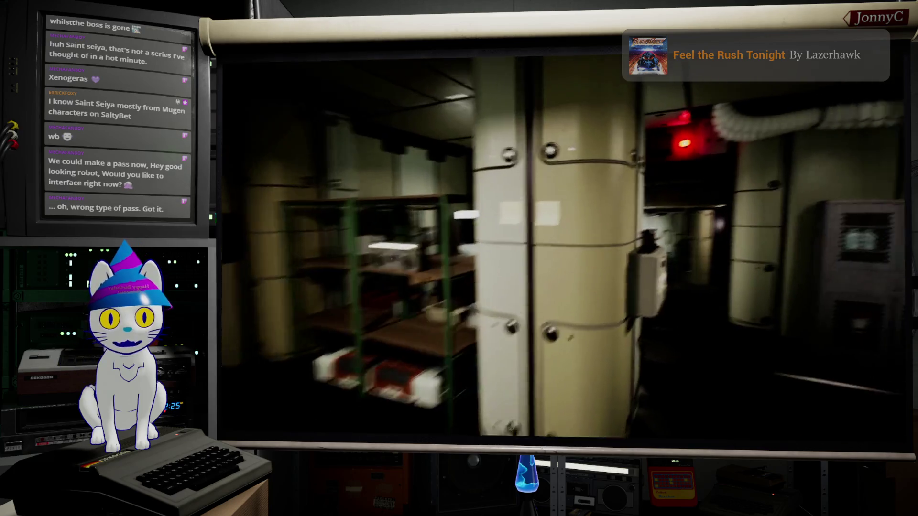
key(w)
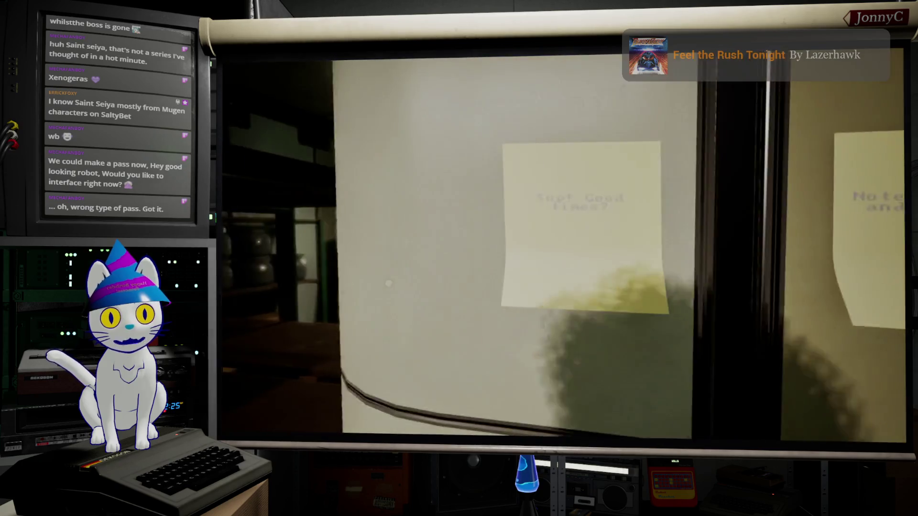
key(s)
key(w)
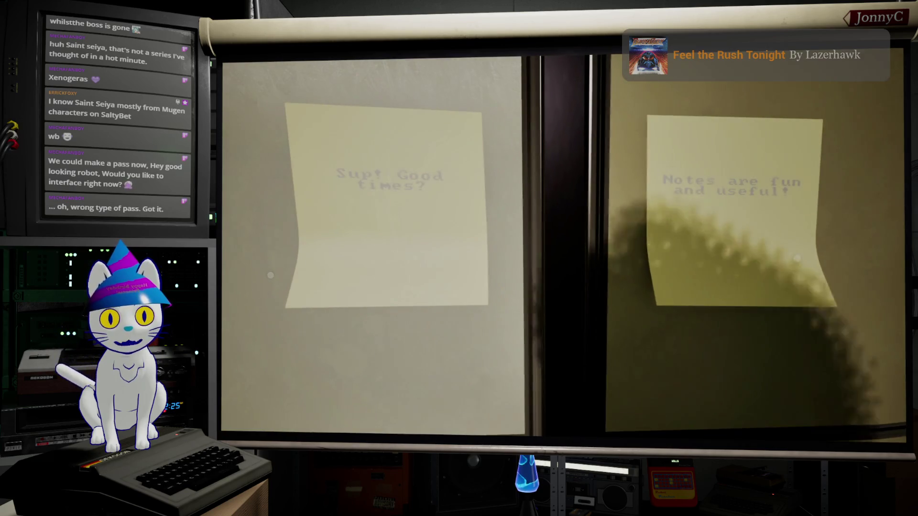
key(s)
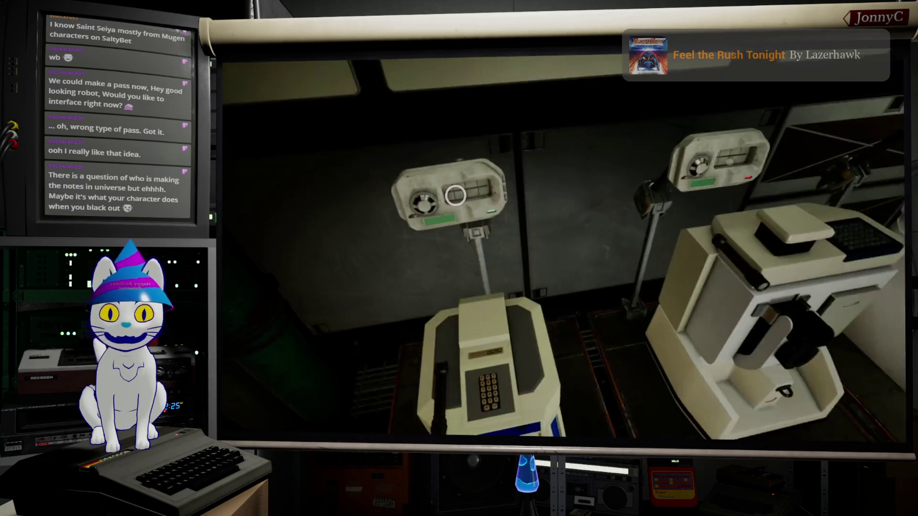
Check drone THESEUS's repair status in Manage Drone, then walk through the computer, bunk and storage rooms
click(456, 195)
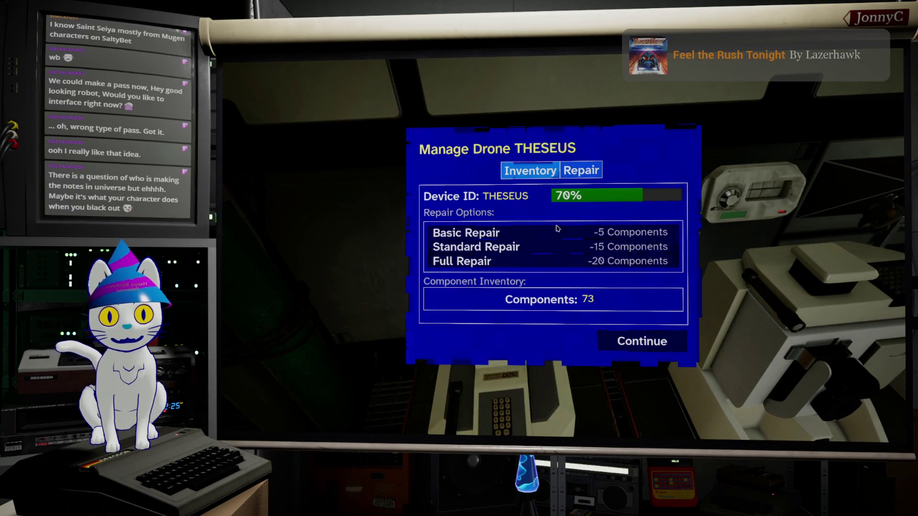
key(Escape)
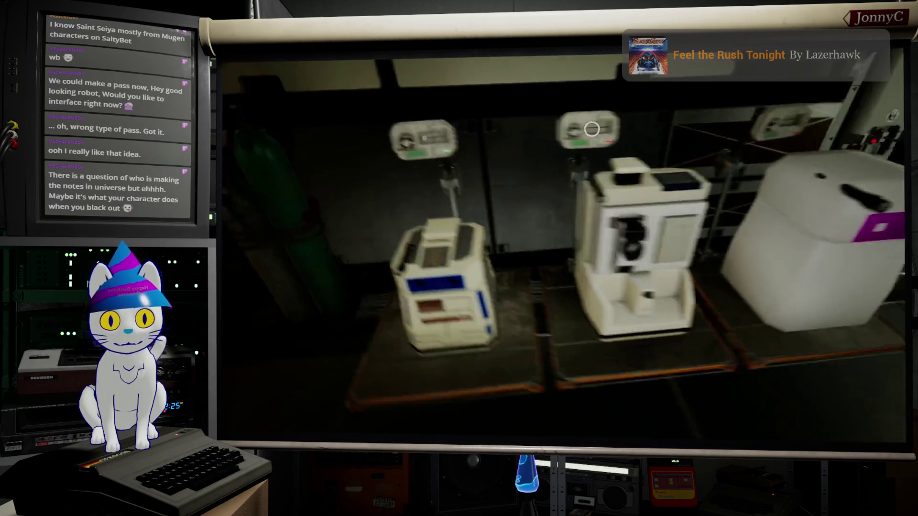
key(w)
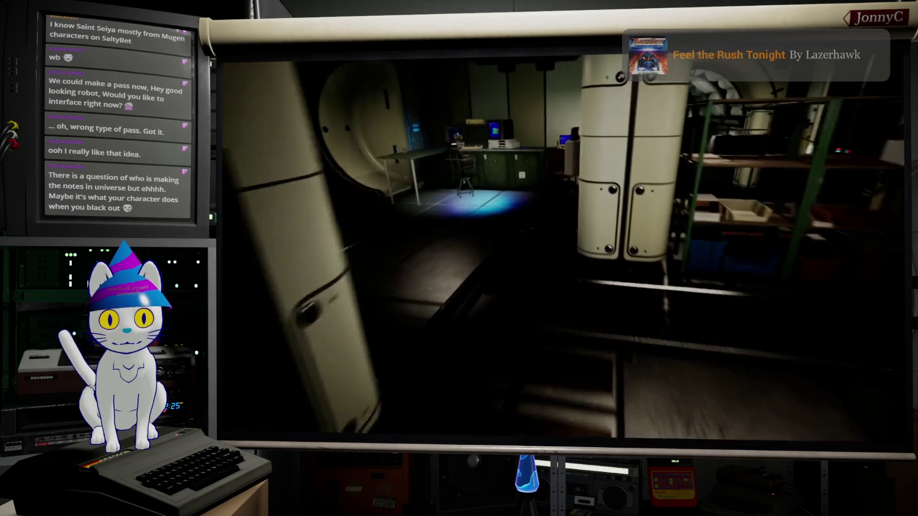
key(w)
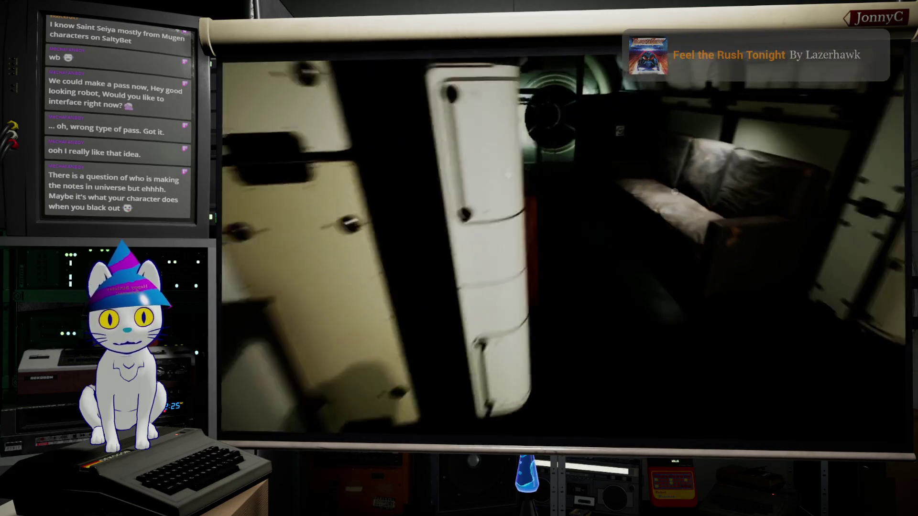
key(w)
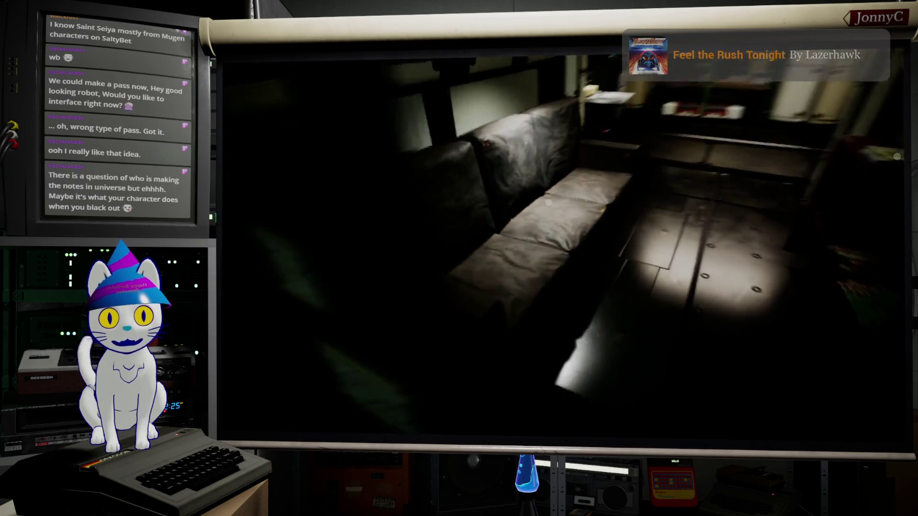
key(w)
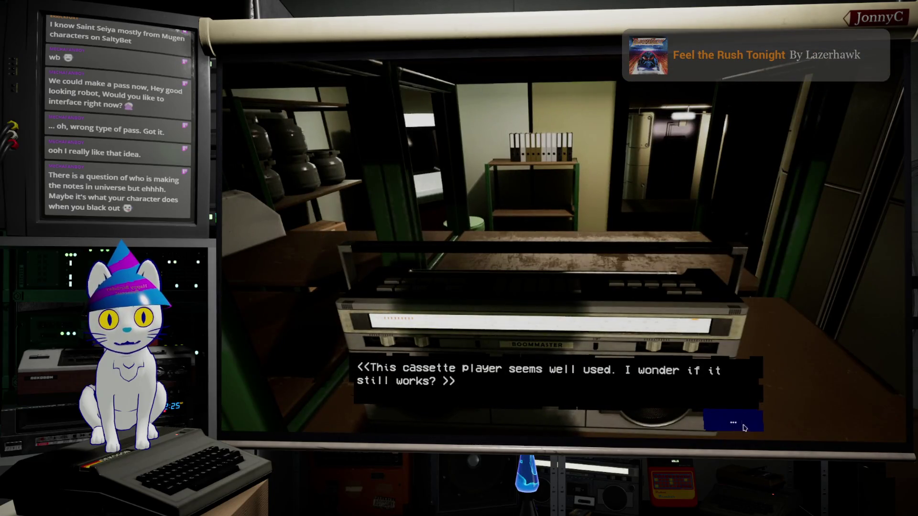
Dismiss the cassette player remark and the Juke Box album list, then turn to the old desk computer
click(742, 426)
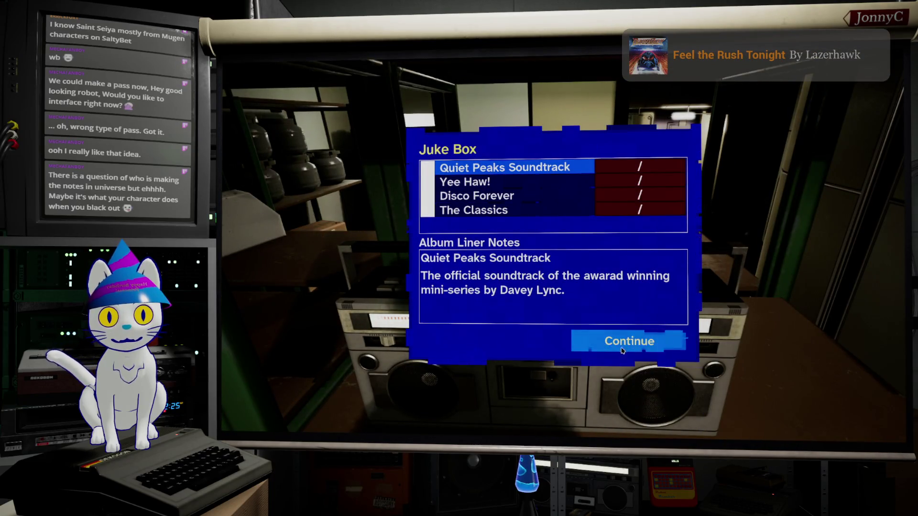
click(631, 346)
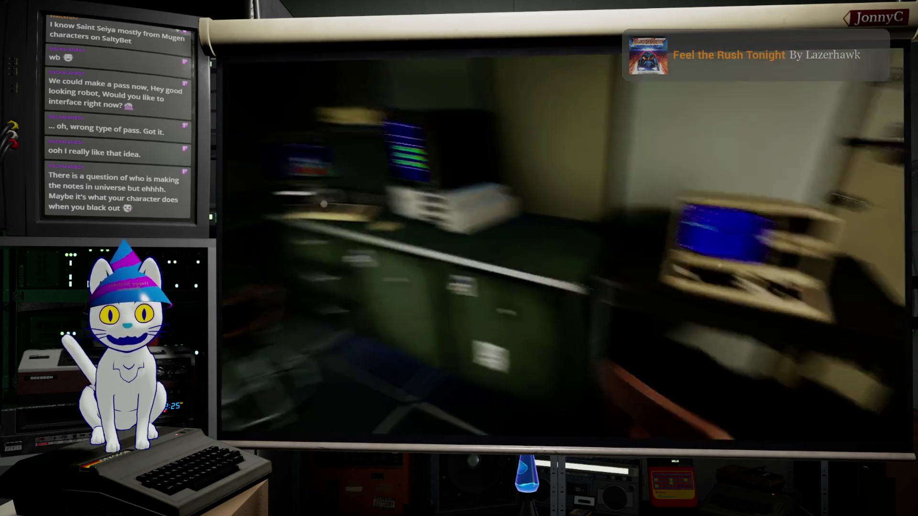
click(483, 221)
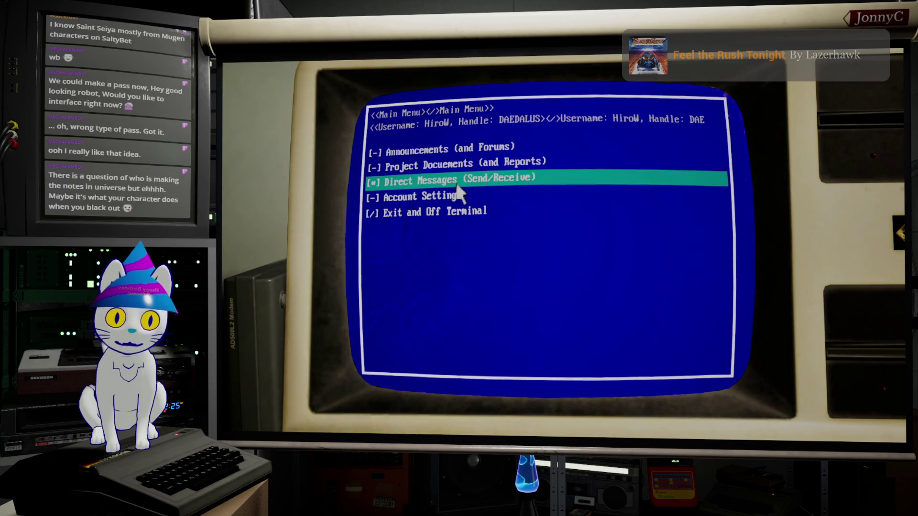
Read the PARIS direct-message conversation, reply 'Good talk.', and close the terminal
click(459, 184)
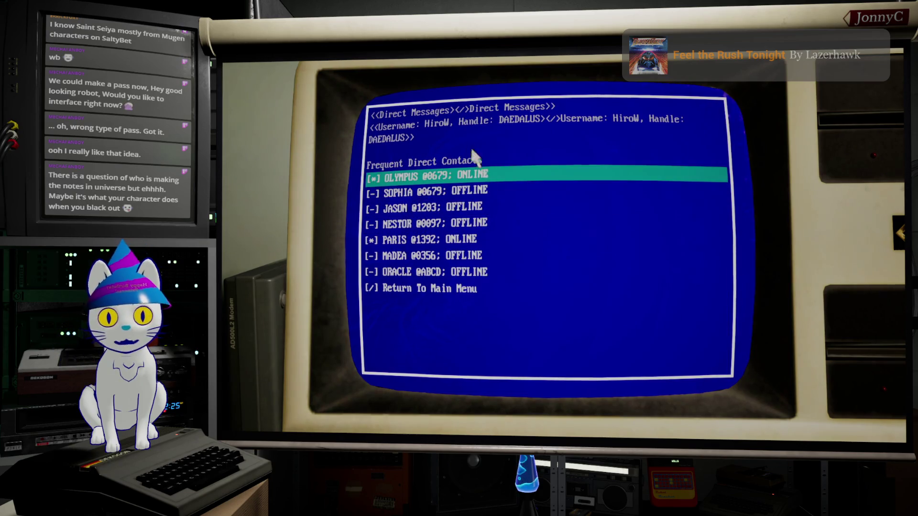
key(Down)
key(Down)
key(Up)
key(Down)
key(Down)
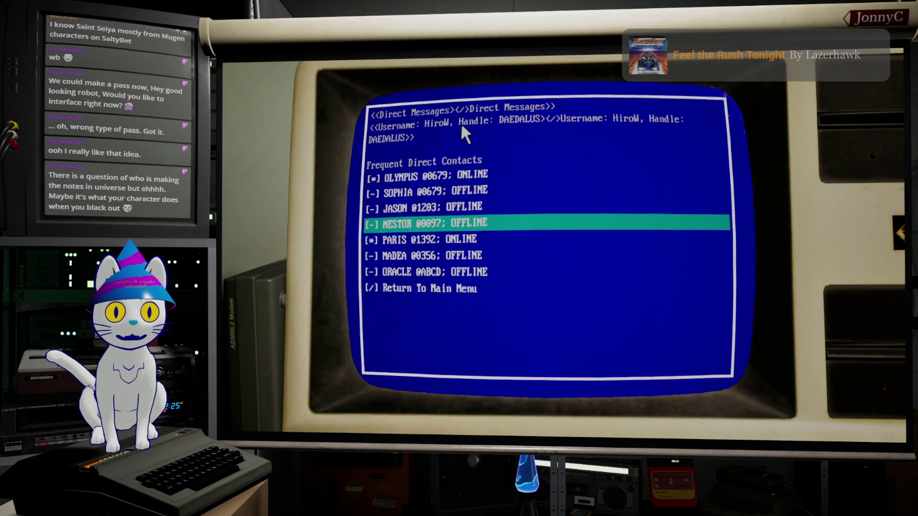
key(Down)
key(Down)
key(Down)
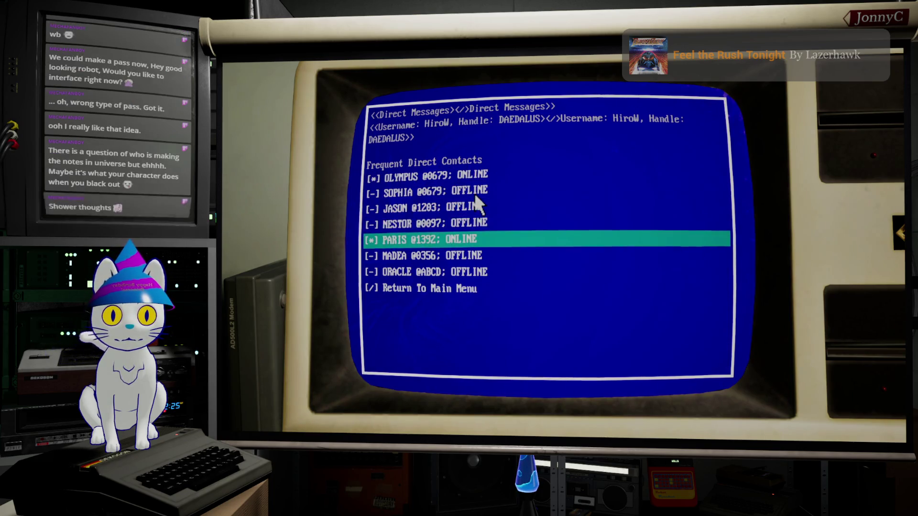
key(Return)
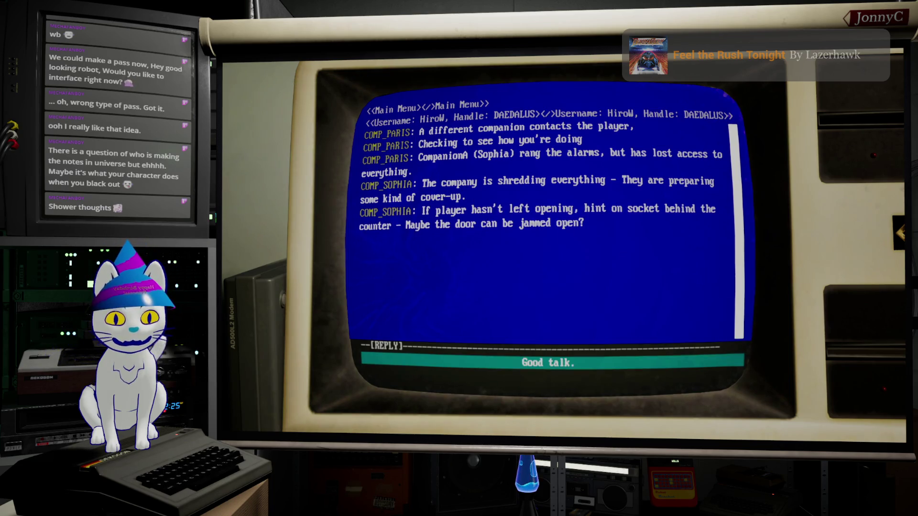
key(Return)
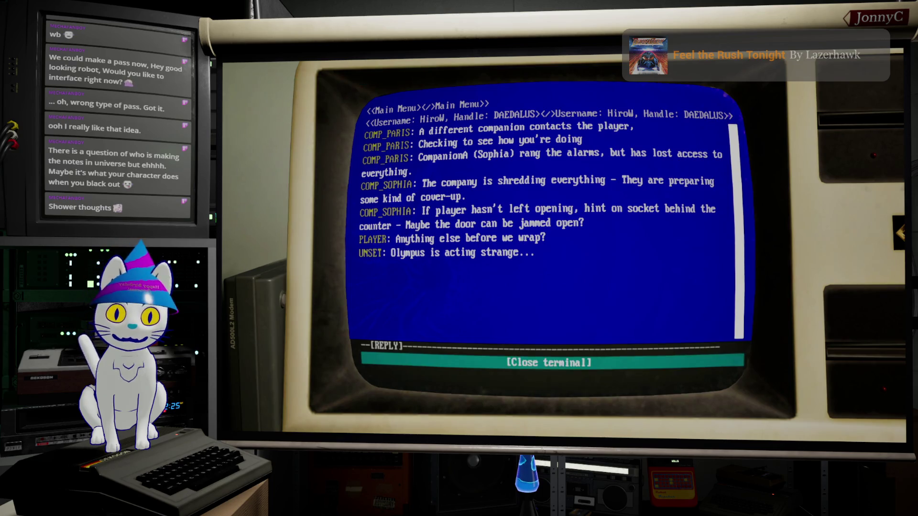
key(Return)
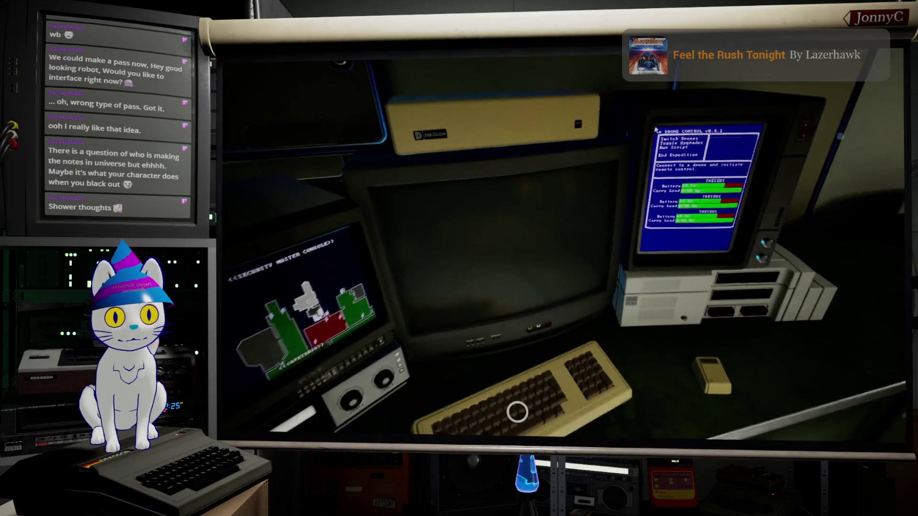
Start a facility exploration expedition and take control of drone THESEUS
click(517, 412)
click(641, 324)
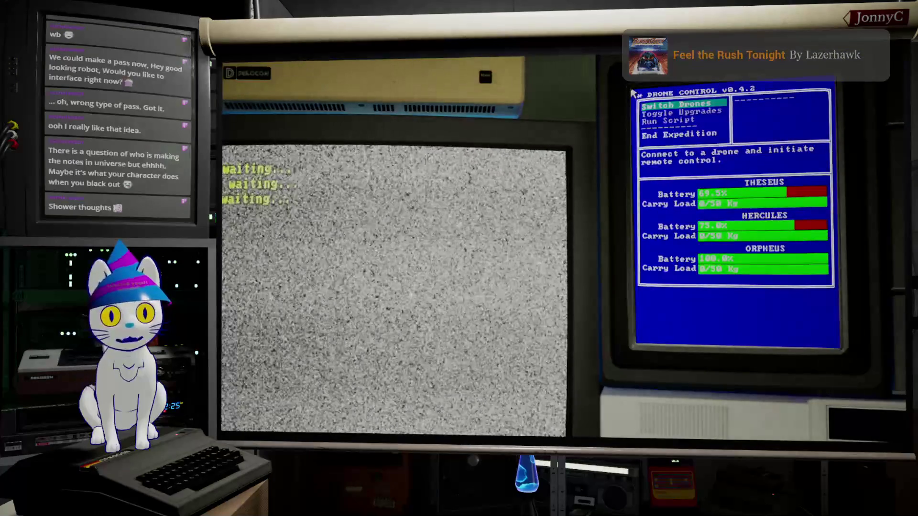
key(Down)
key(Up)
key(Down)
key(Down)
key(Return)
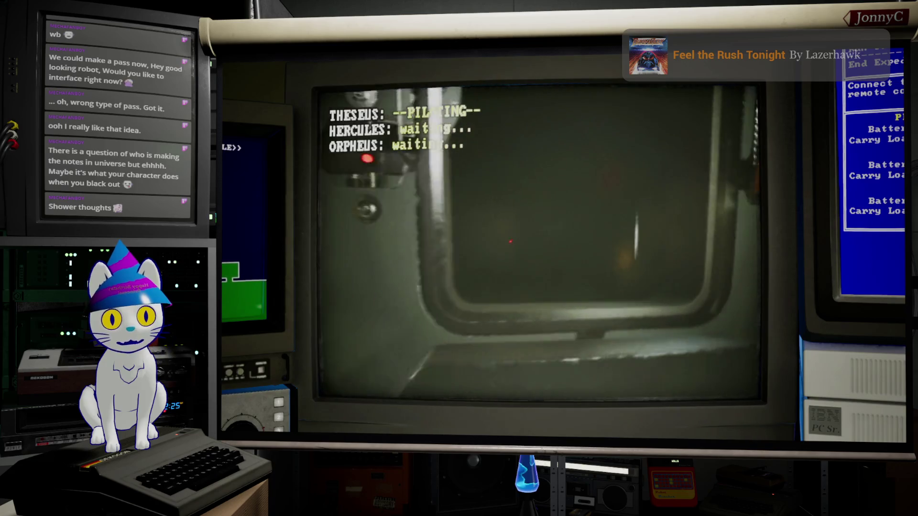
Drive THESEUS into the shaft, move HERCULES and ORPHEUS through the hatch, then return to THESEUS
key(w)
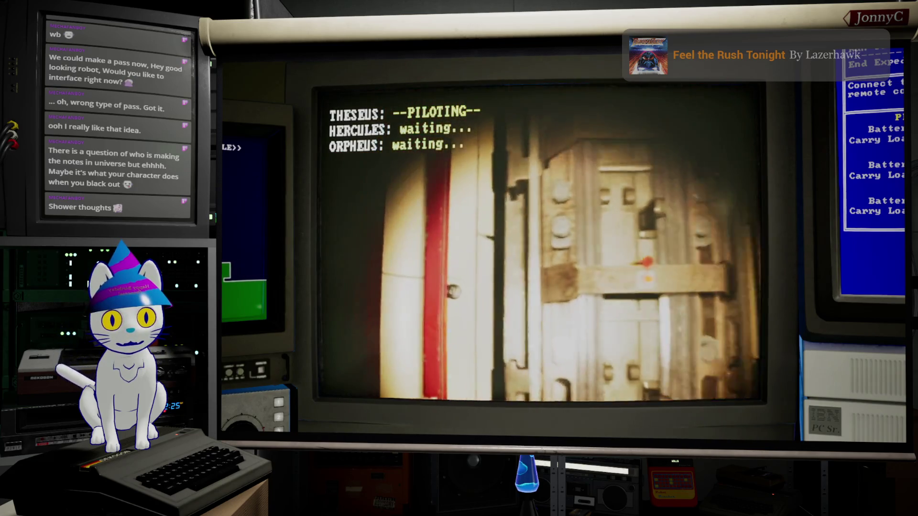
key(e)
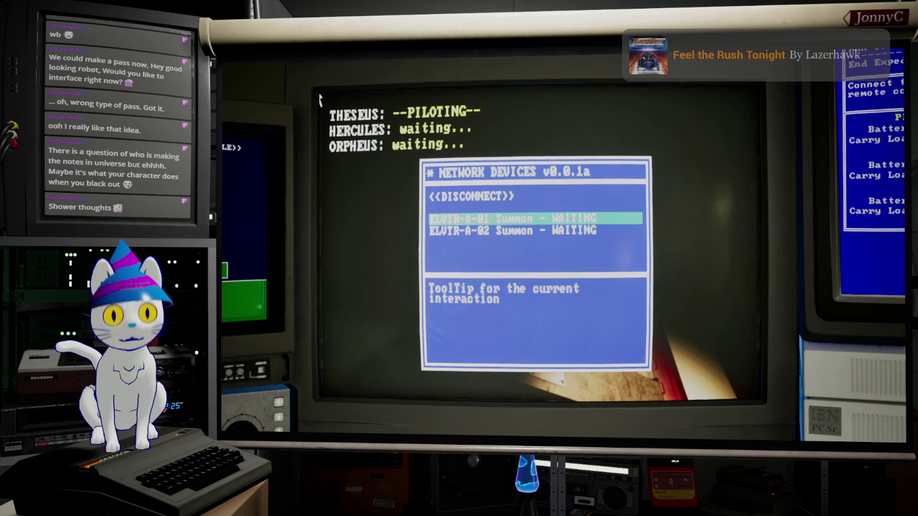
key(2)
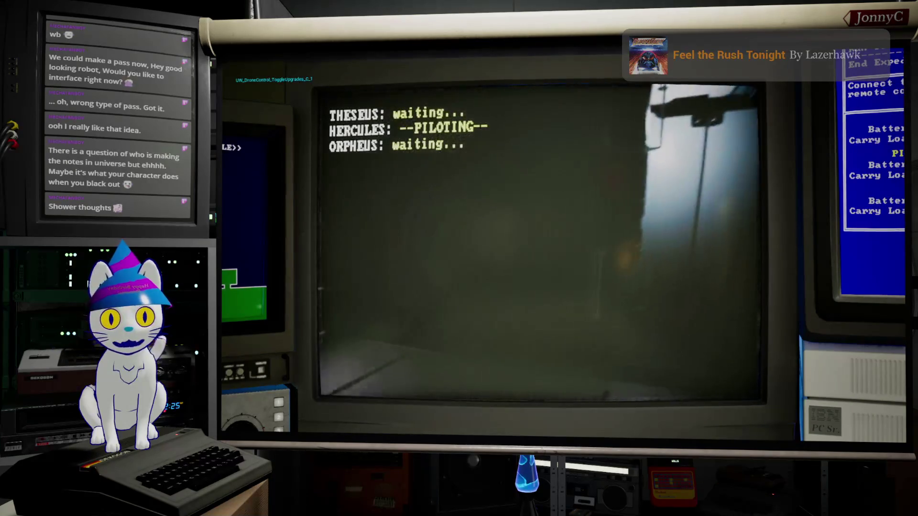
key(a)
key(w)
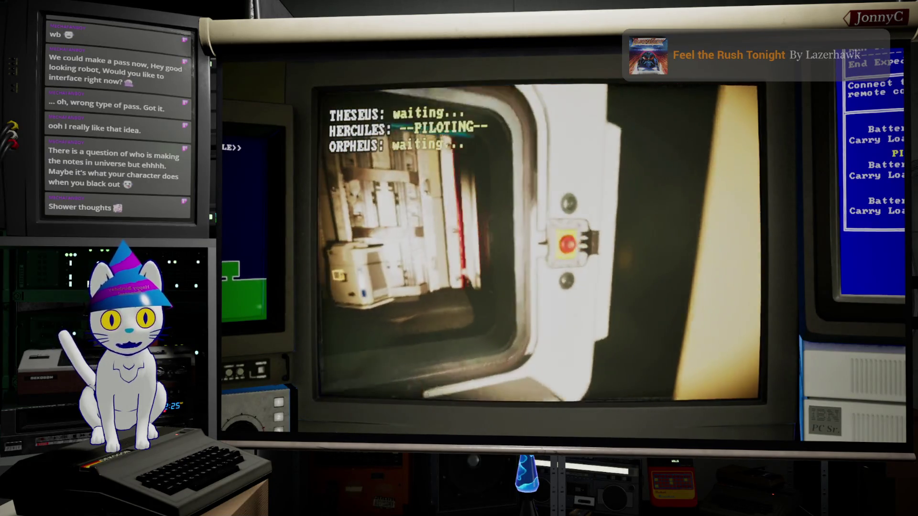
key(3)
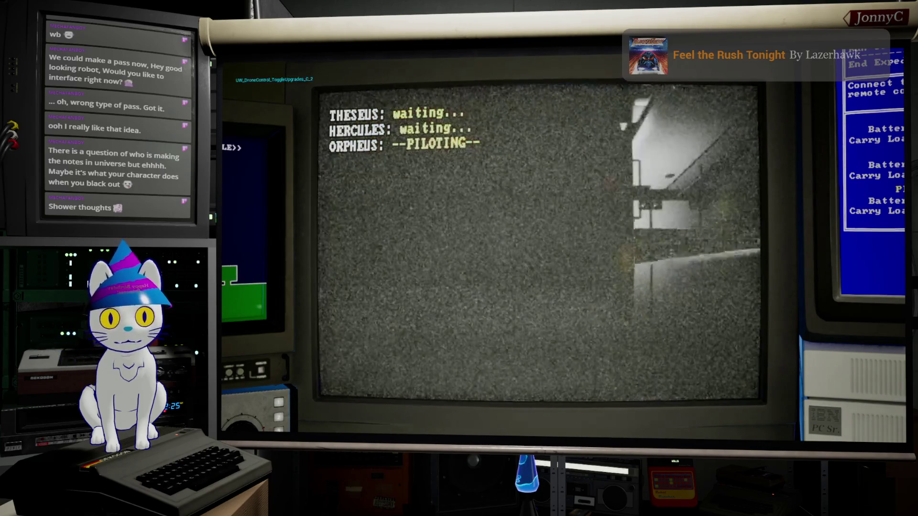
key(a)
key(w)
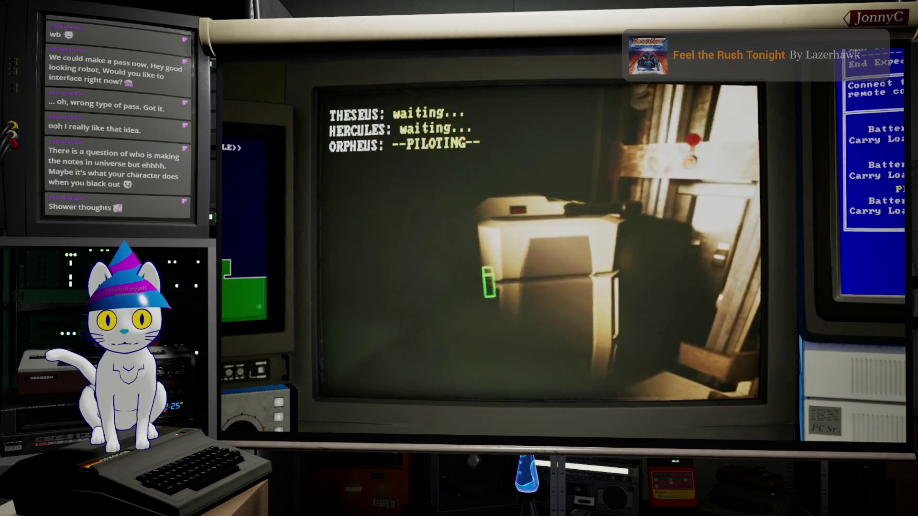
key(1)
Summon both elevators via ELVTR-A-02, then switch to the Japanese Solatorobo Wikipedia article
key(Down)
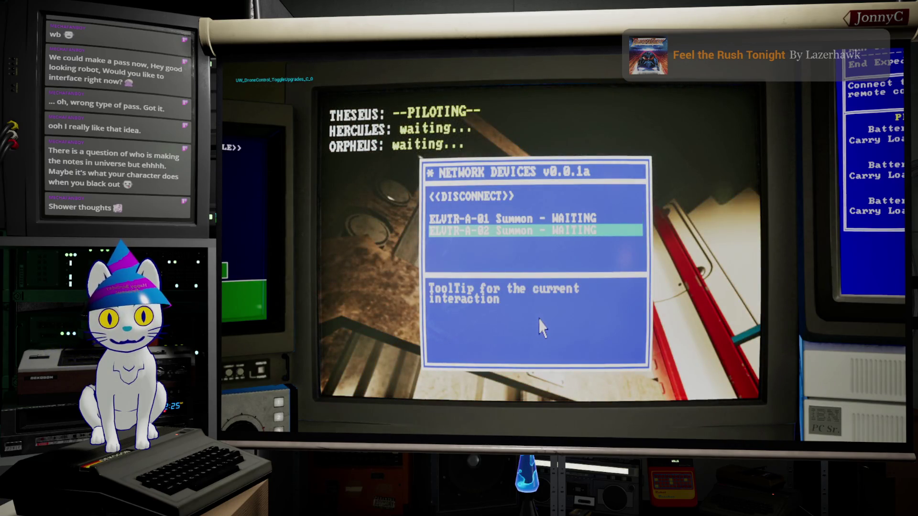
key(Return)
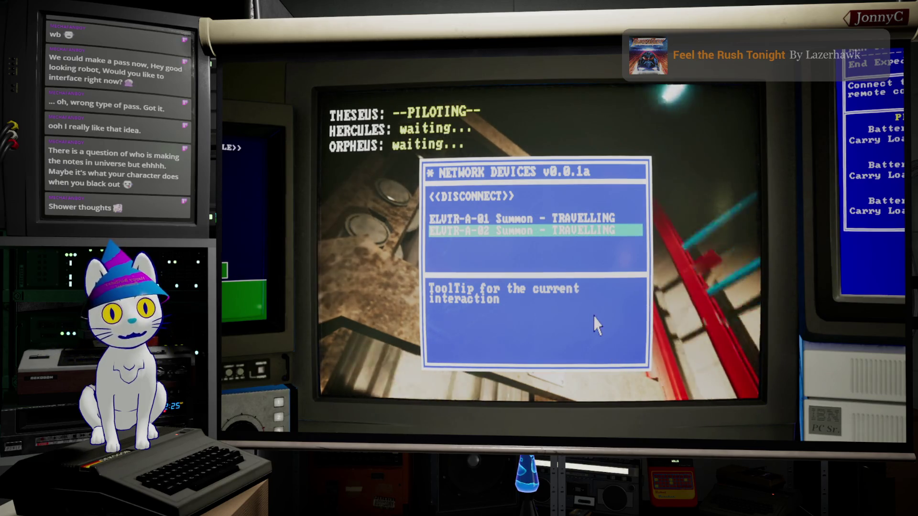
key(Up)
key(Down)
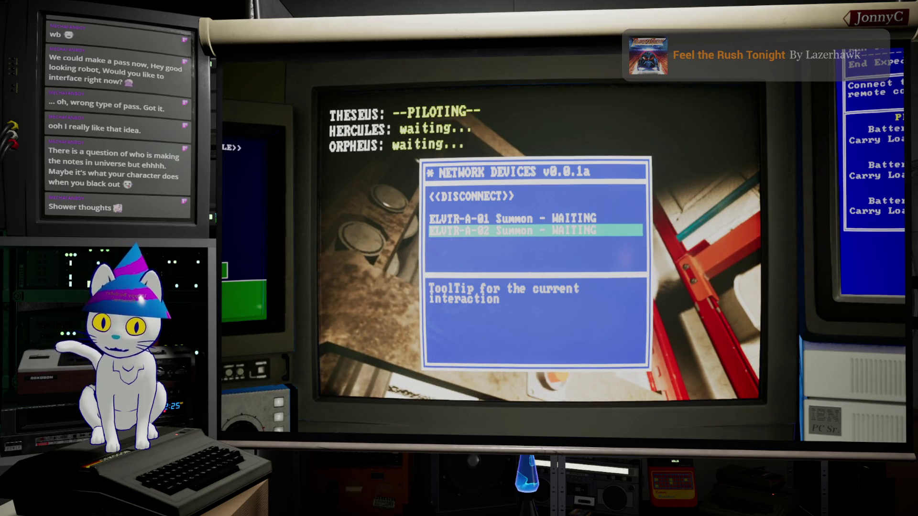
key(alt+Tab)
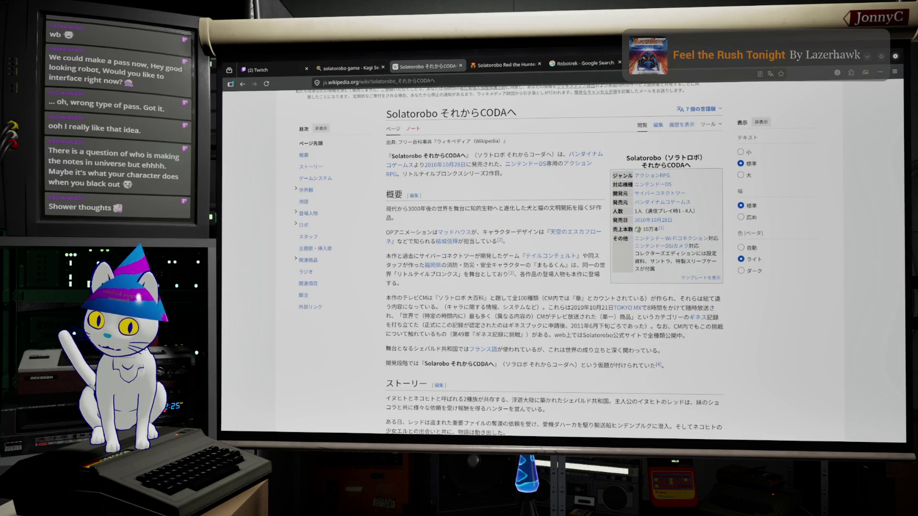
Add 'Check if Dead zone is being used for the Drone Mouse Pointer interface' to AFFiNE show notes, then return to the game
key(alt+Tab)
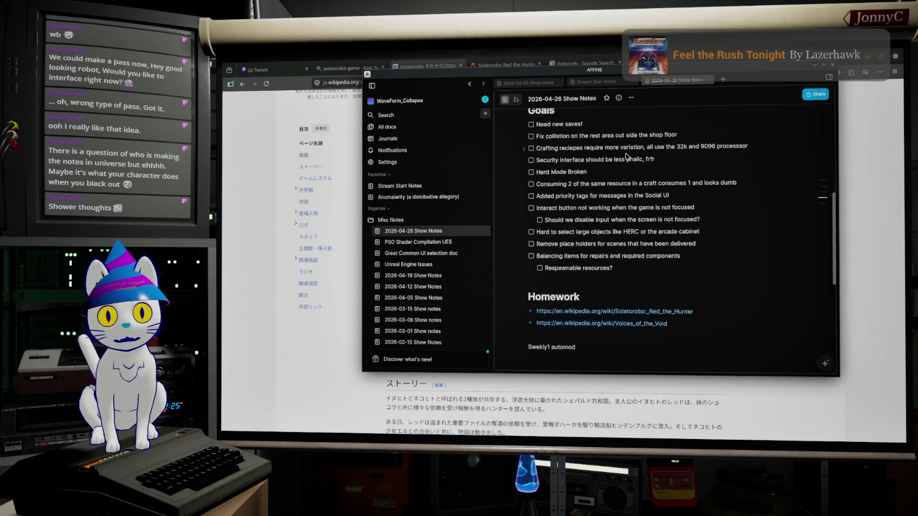
key(Return)
text(Check if Dead zone is being used for the)
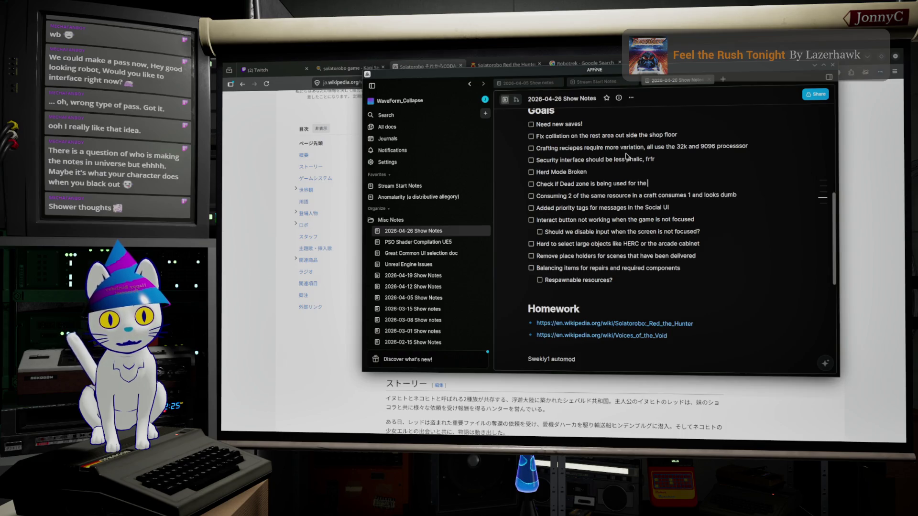
text(Drone Mouse Pointer in)
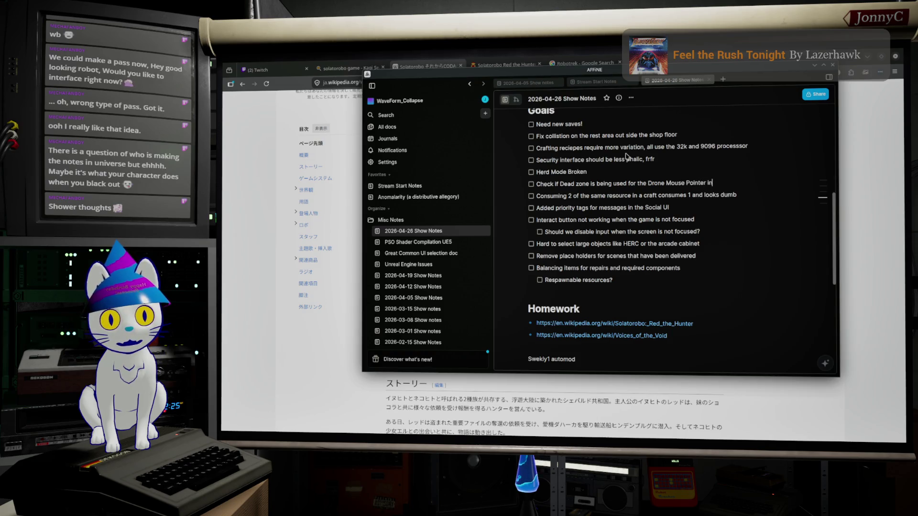
key(BackSpace)
key(BackSpace)
text(ace)
key(Return)
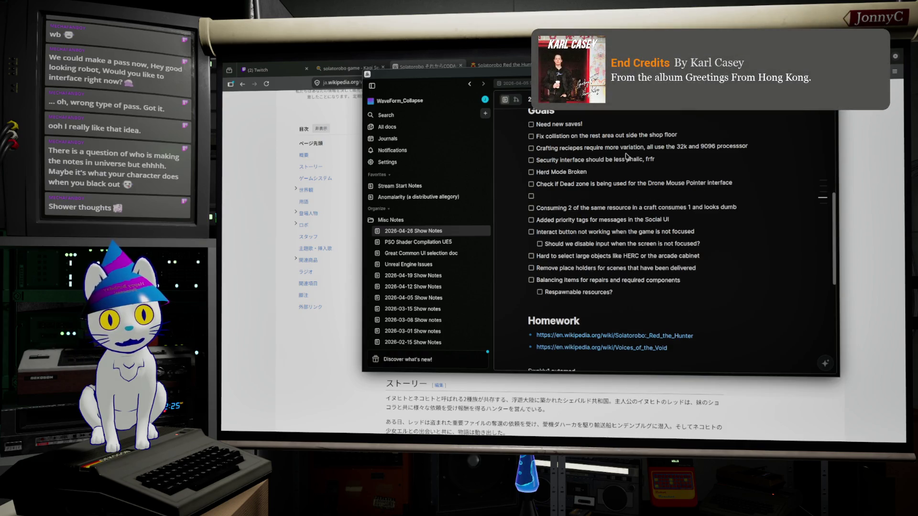
key(BackSpace)
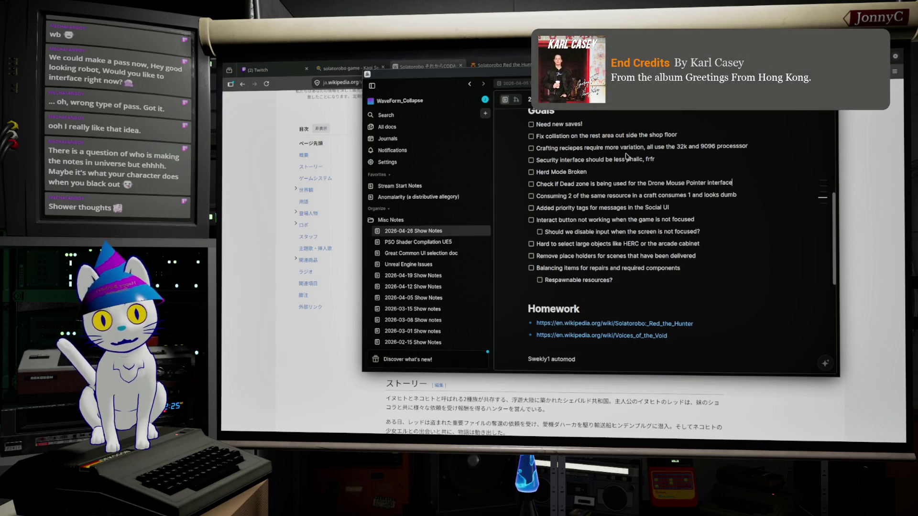
key(alt+Tab)
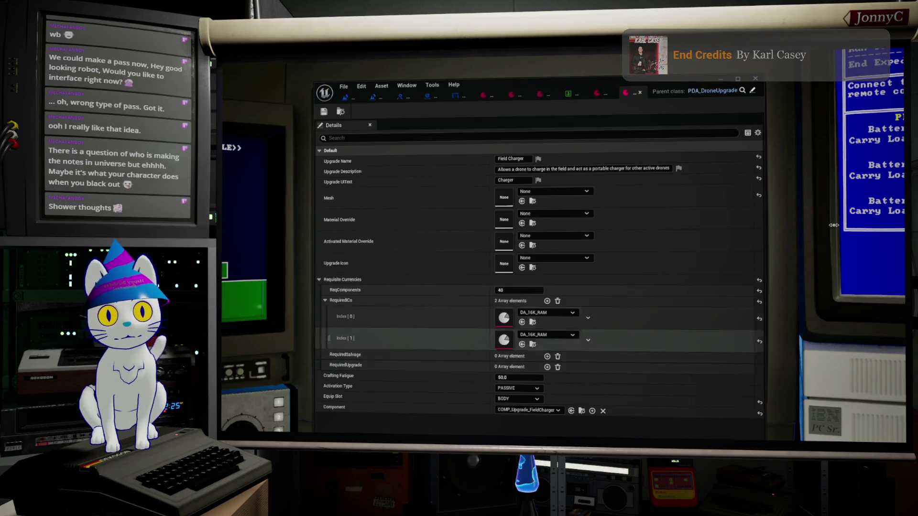
click(718, 80)
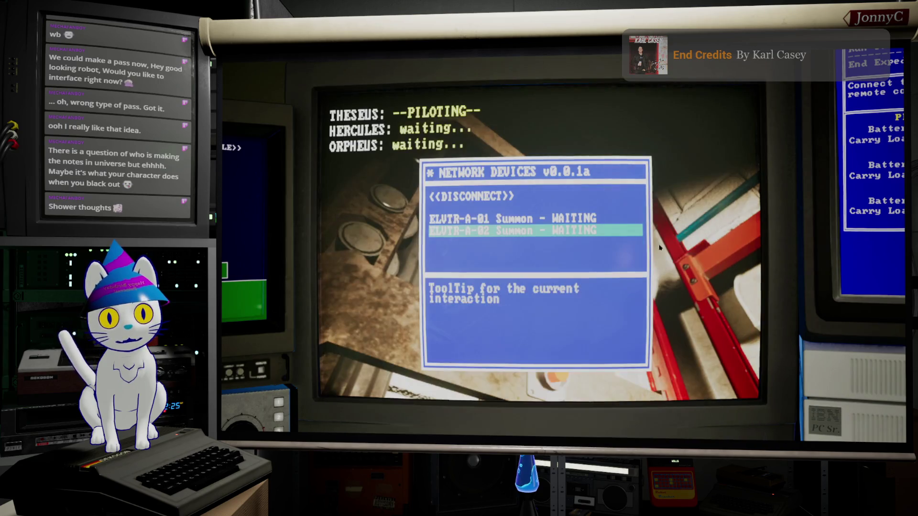
Summon both elevators again from ELVTR-A-01 and open the debug panel with Pause Game checked
key(Down)
key(Up)
key(Down)
key(Down)
key(Down)
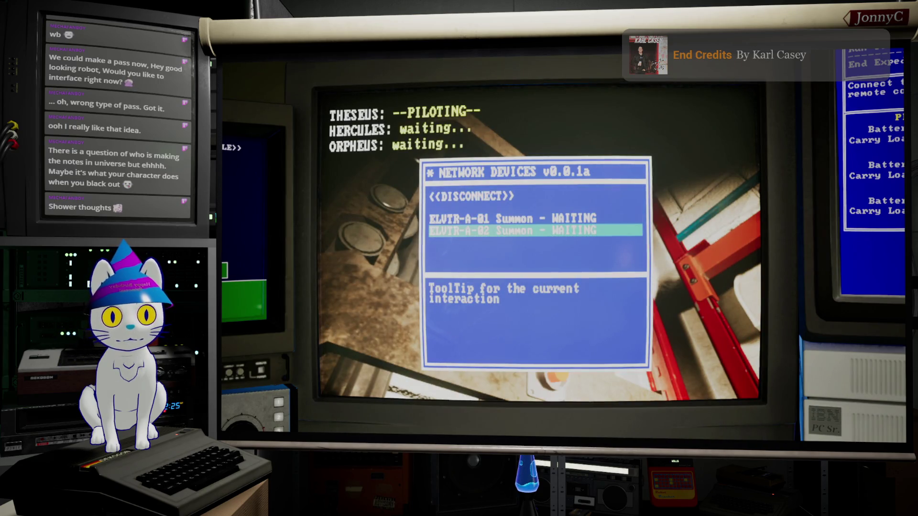
key(Up)
key(Down)
key(Up)
key(Return)
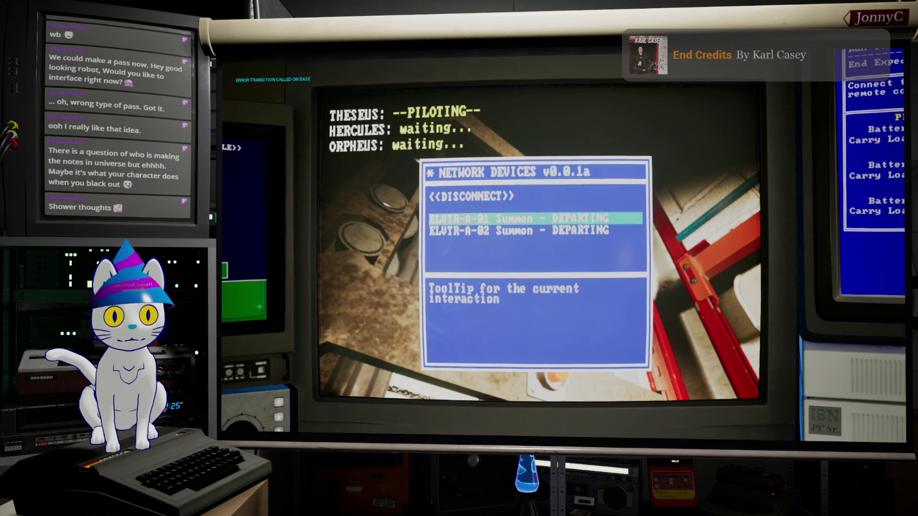
key(Down)
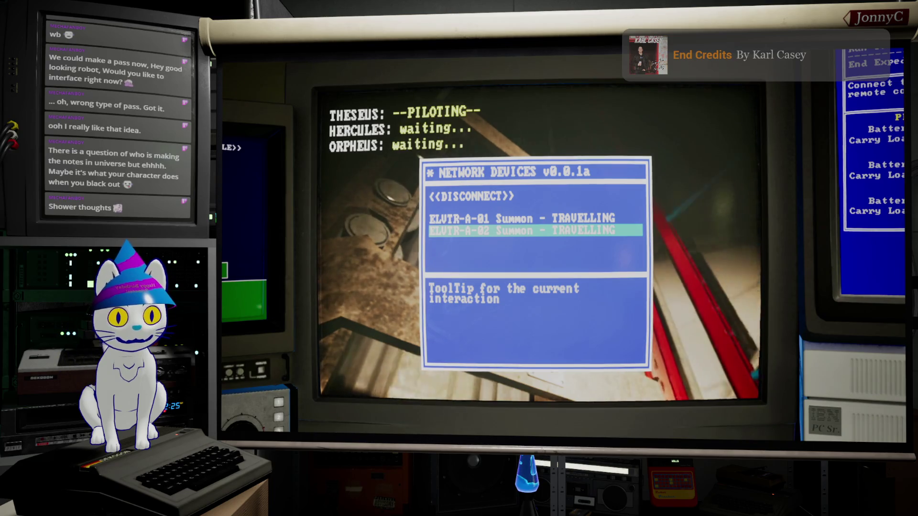
key(F1)
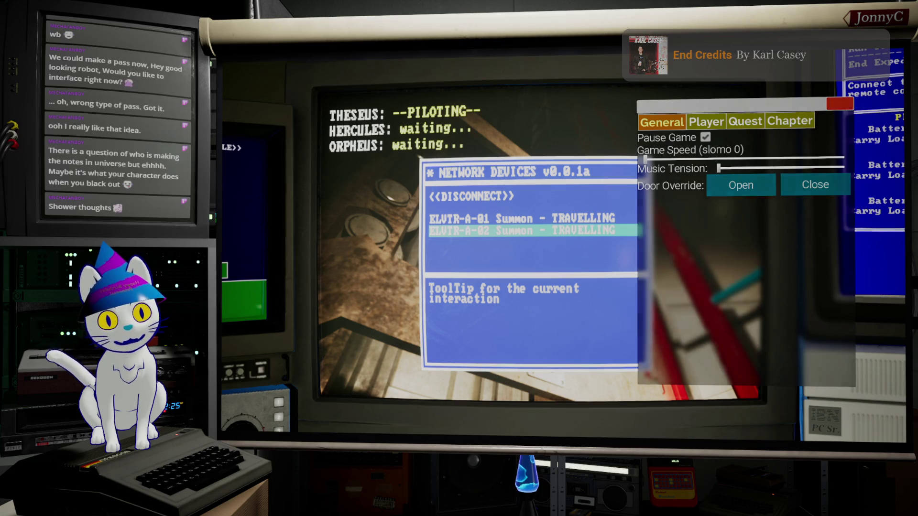
Close the debug panel, step through the Gameplay settings, and choose Save and Close
key(F1)
key(Escape)
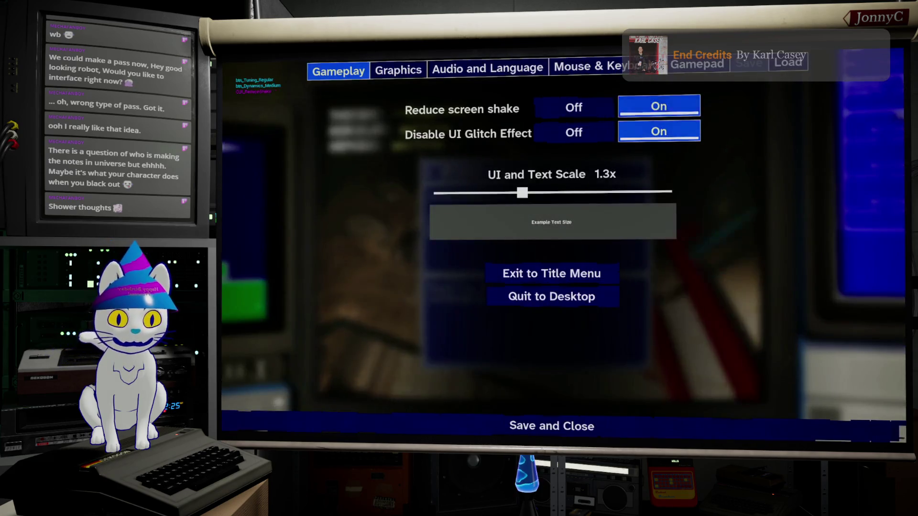
key(Escape)
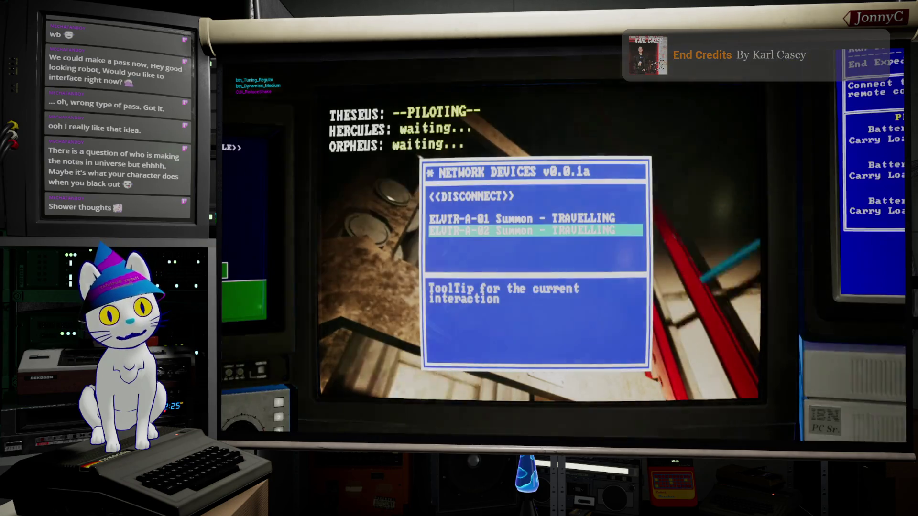
key(Escape)
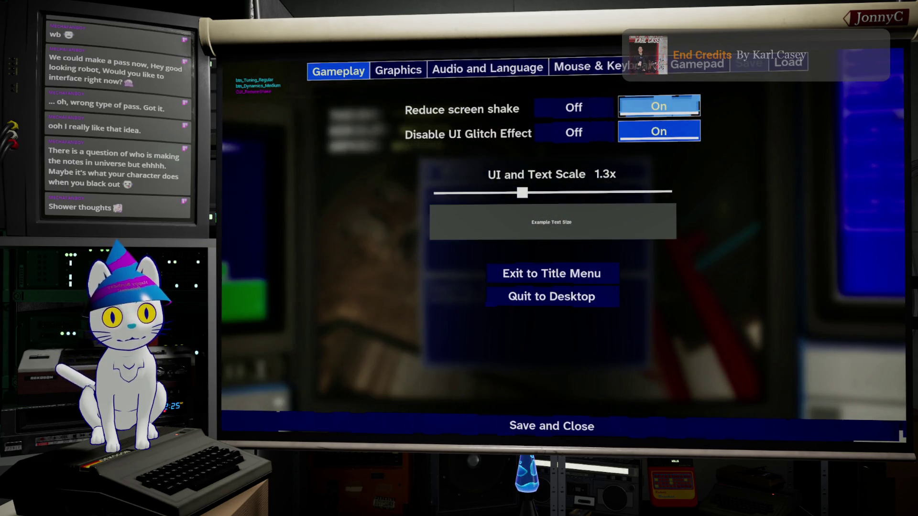
key(Escape)
key(Escape)
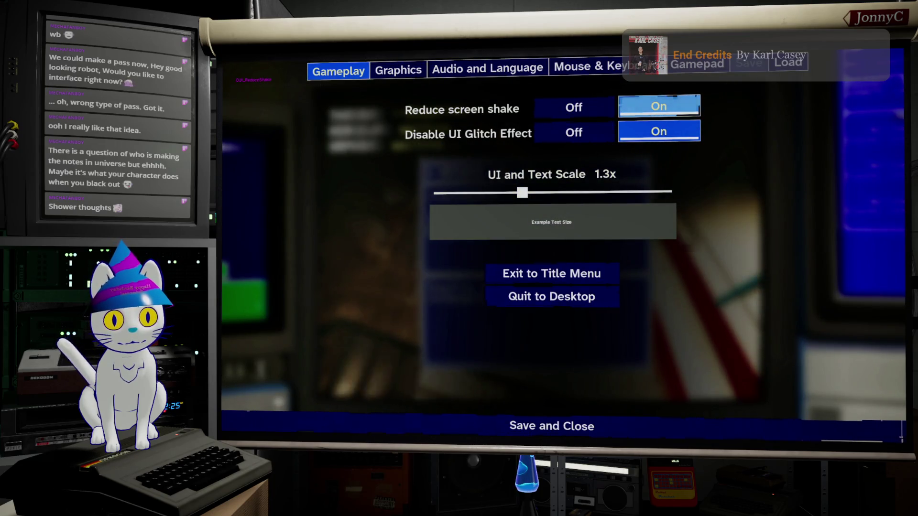
key(Down)
key(Down)
key(Down)
key(Down)
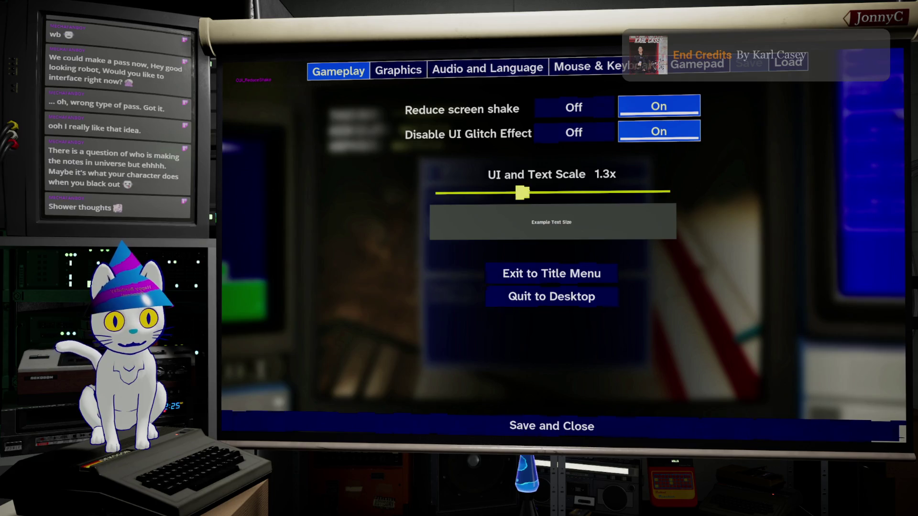
key(Down)
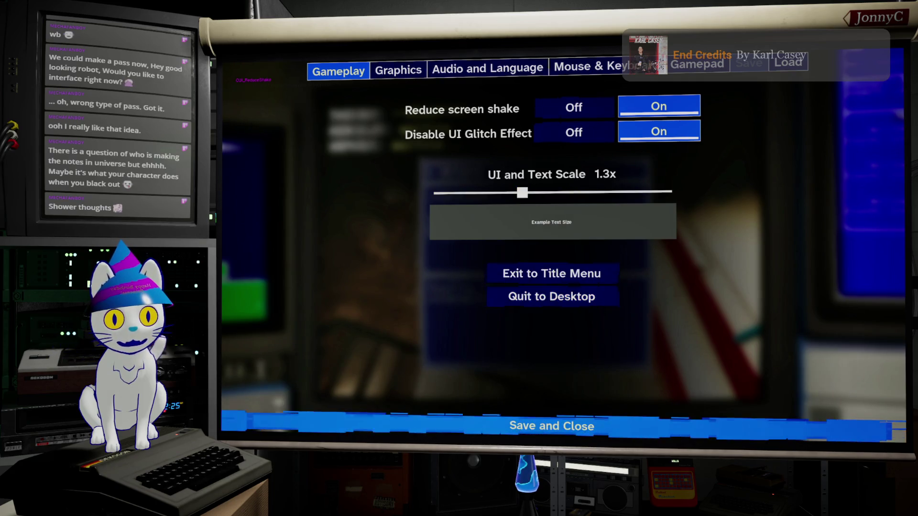
key(Return)
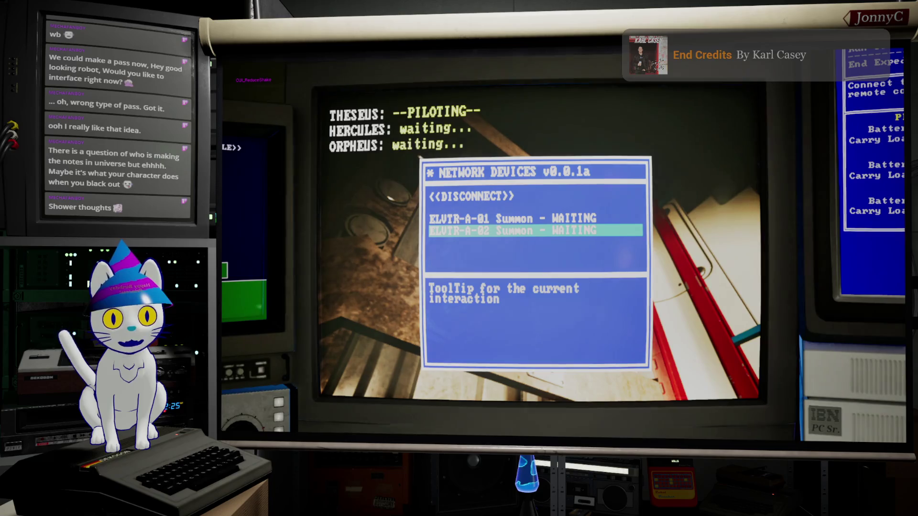
Reopen Network Devices, select the first elevator, and summon both elevators once more
key(Up)
key(Up)
key(Return)
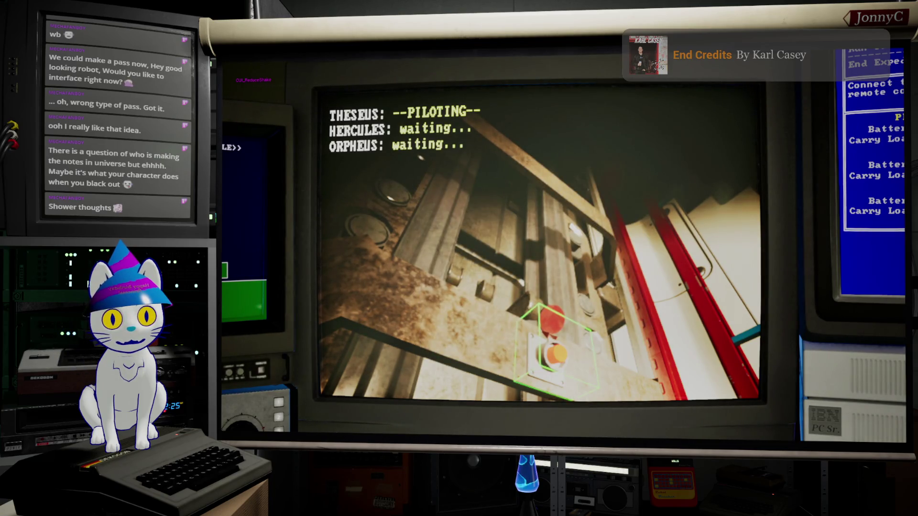
key(e)
key(Down)
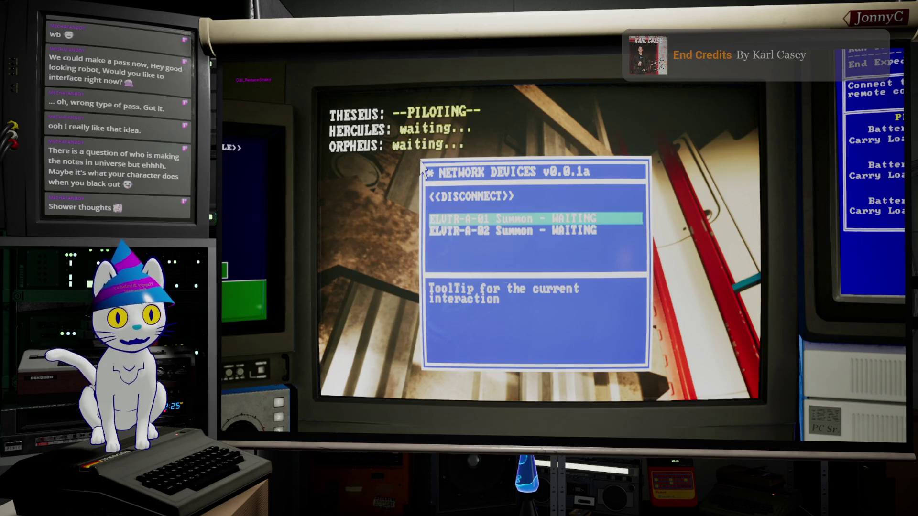
key(Down)
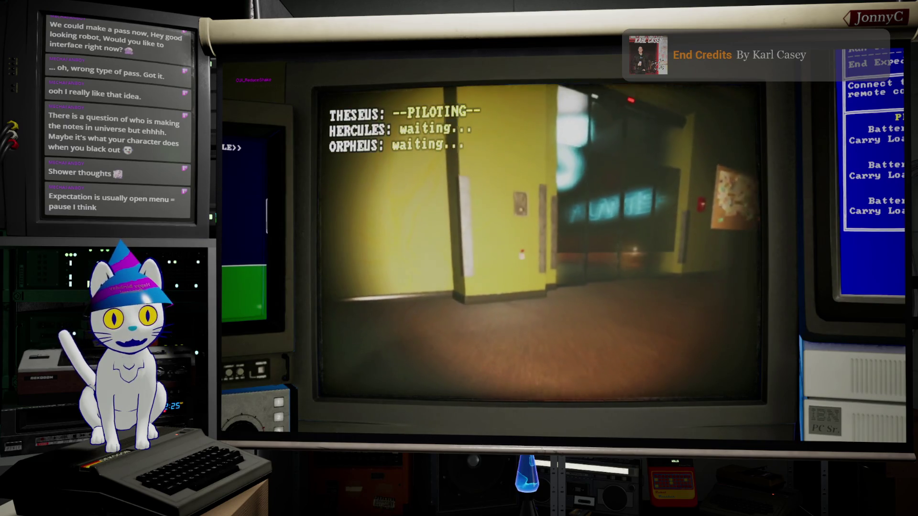
key(e)
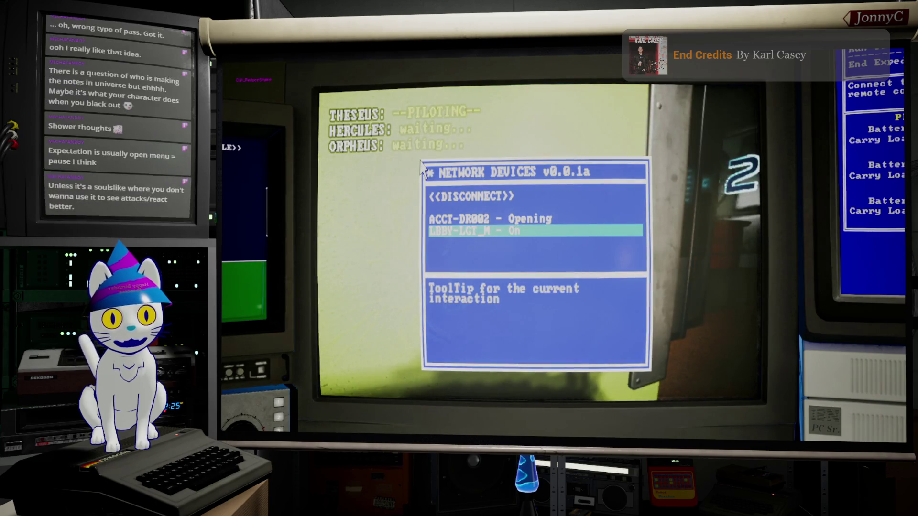
Pilot Hercules through the green office and the doorway toward the red door
key(2)
key(w)
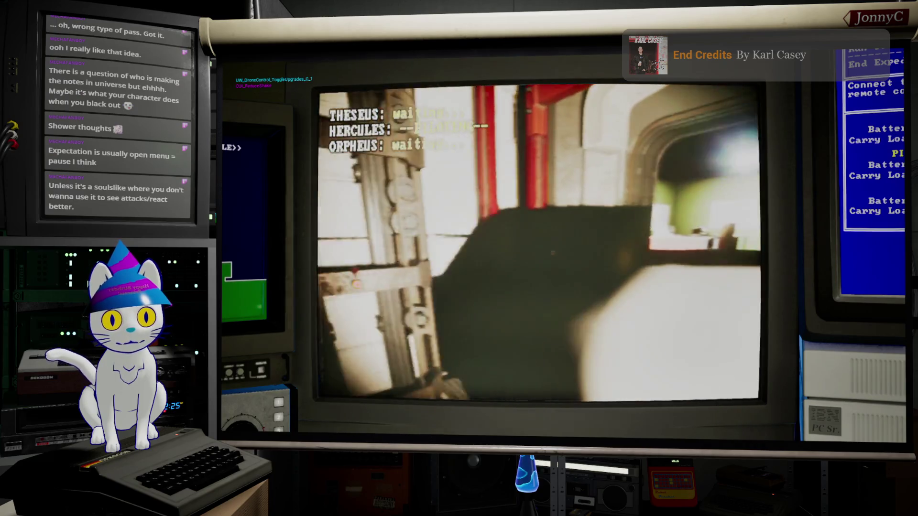
key(w)
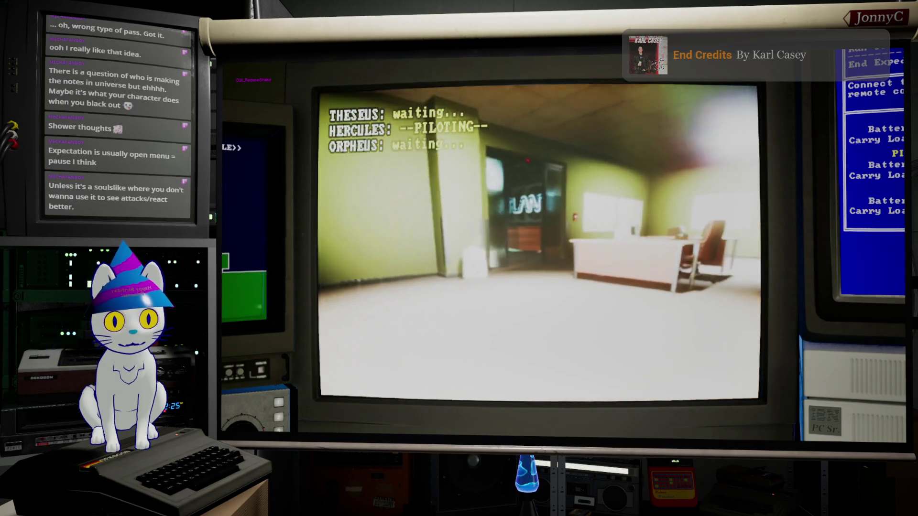
key(a)
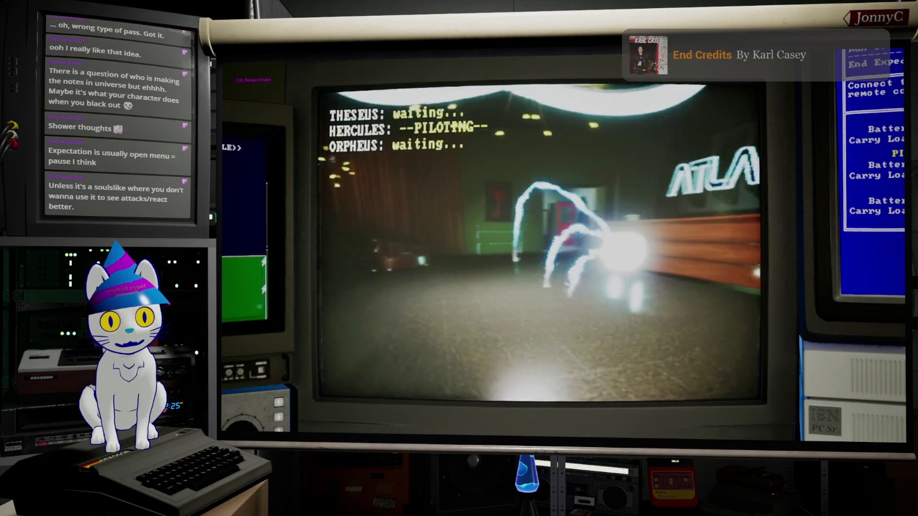
key(d)
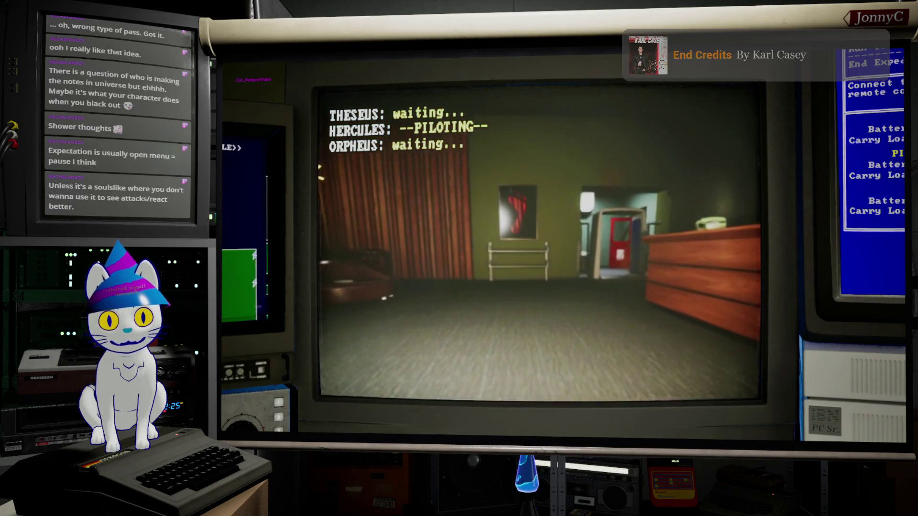
key(w)
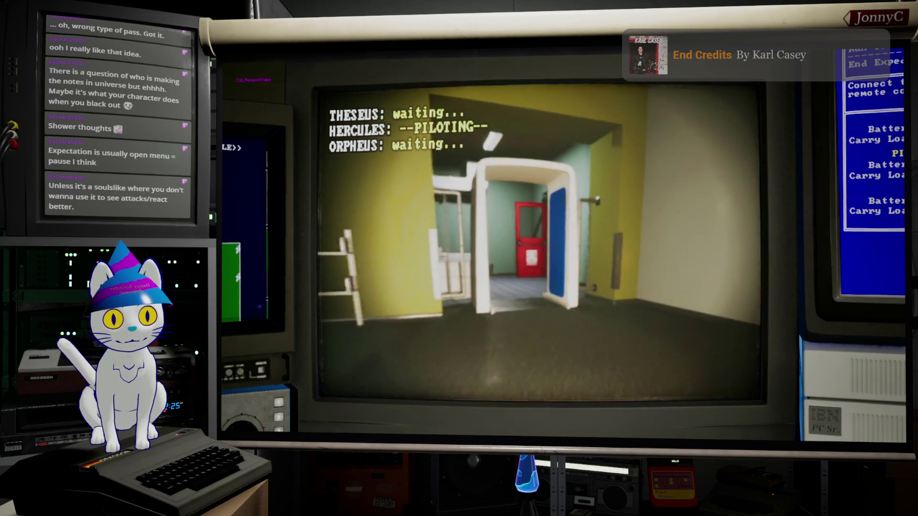
key(w)
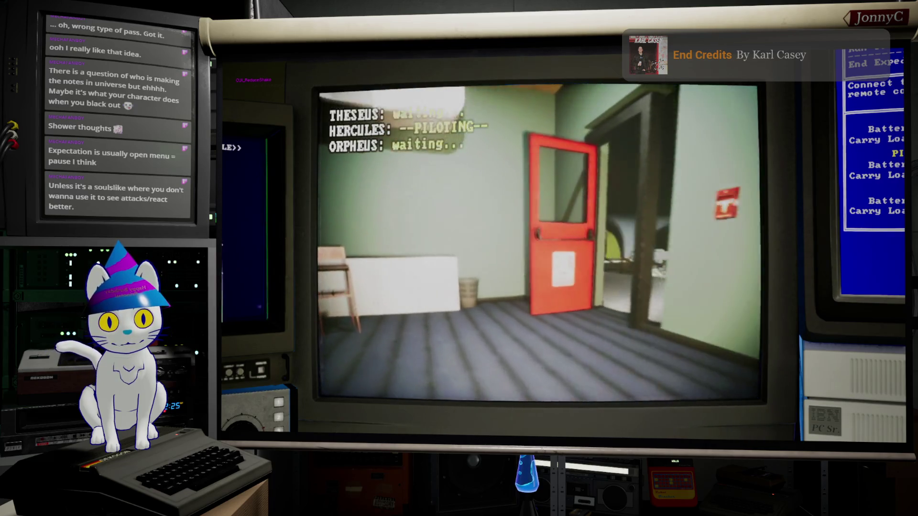
Switch to Orpheus, drive it past the shelving through the doorway, then hand control to Theseus
key(3)
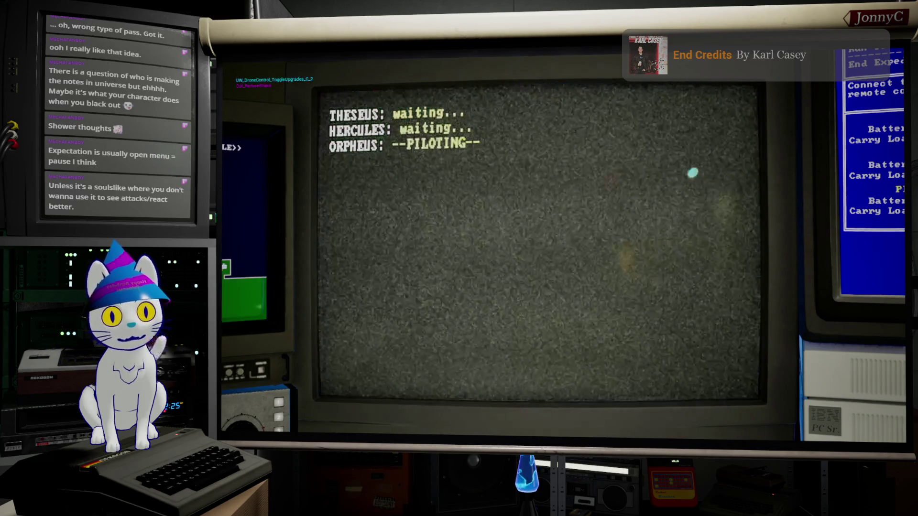
key(w)
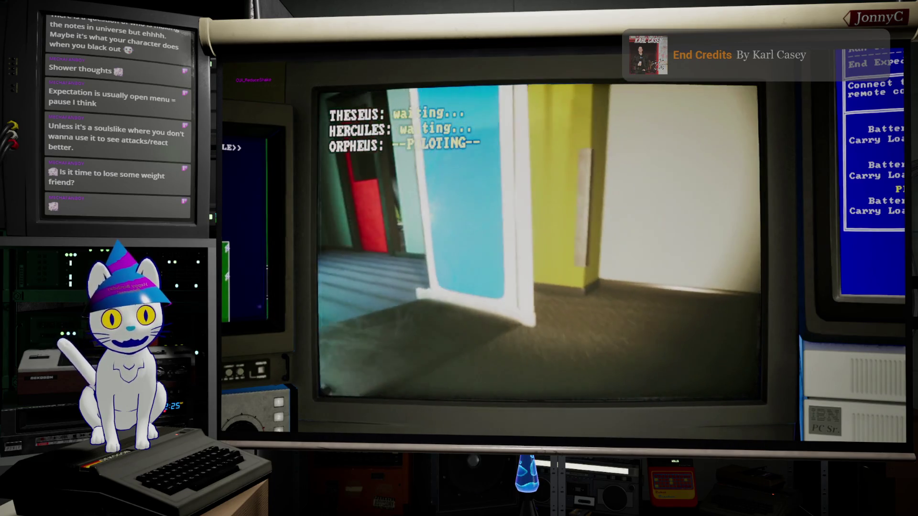
key(1)
key(e)
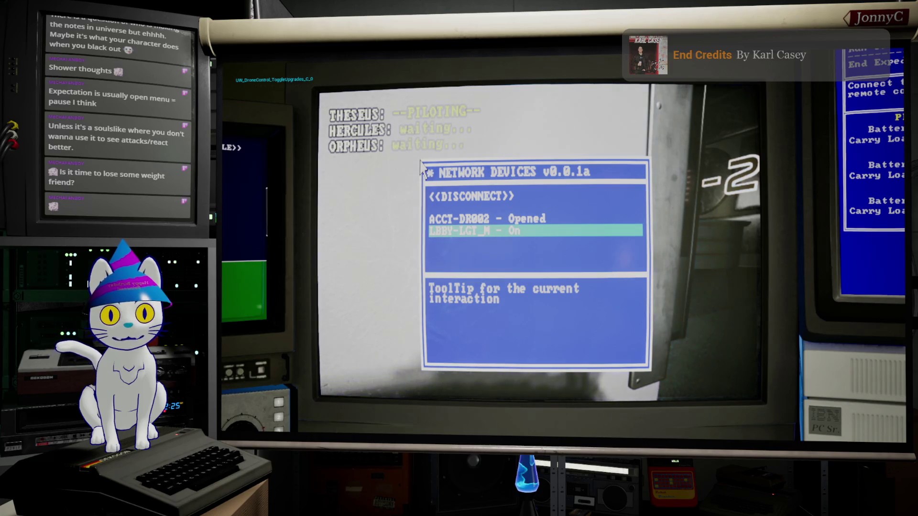
Drive Theseus behind the Atlantis lobby reception counter and connect to the device there to open SECURITY-DR002
key(d)
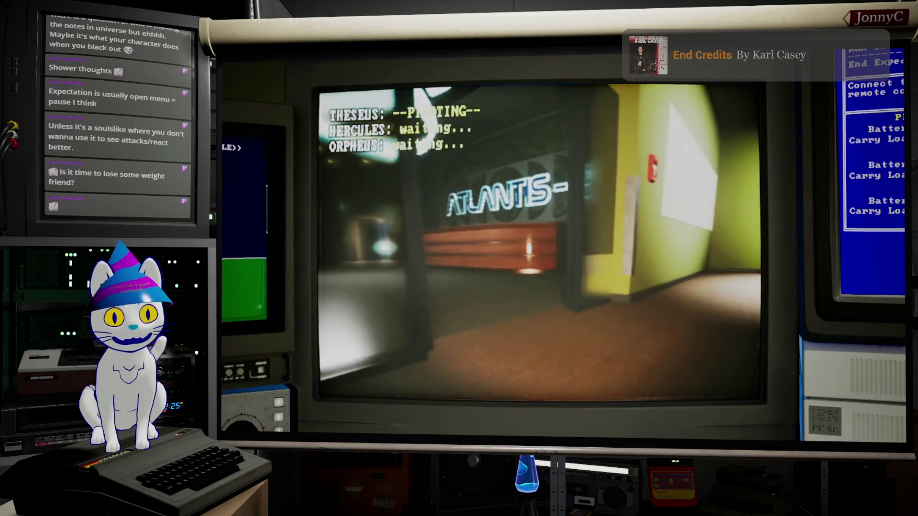
key(w)
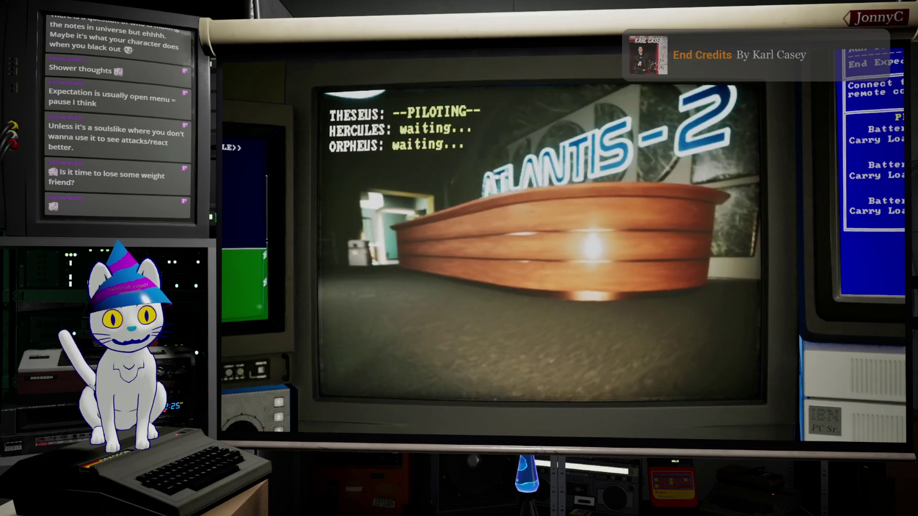
key(d)
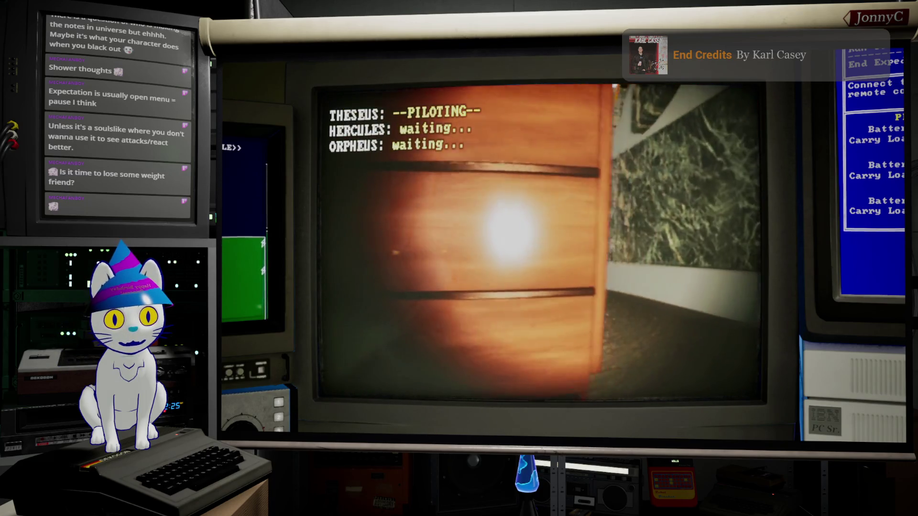
key(a)
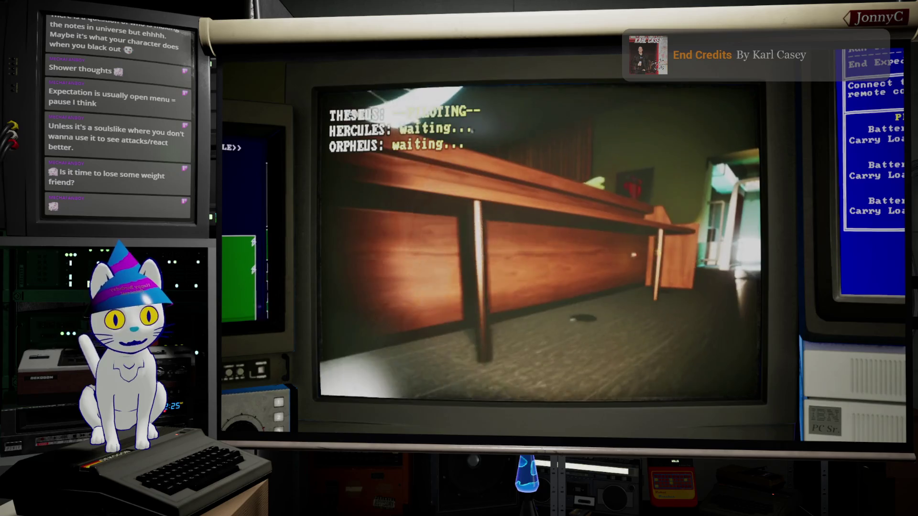
key(w)
key(w)
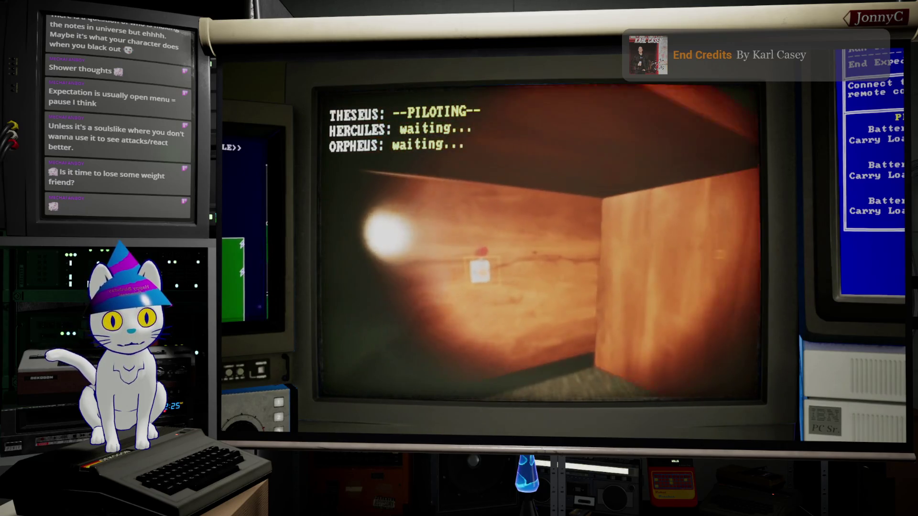
key(e)
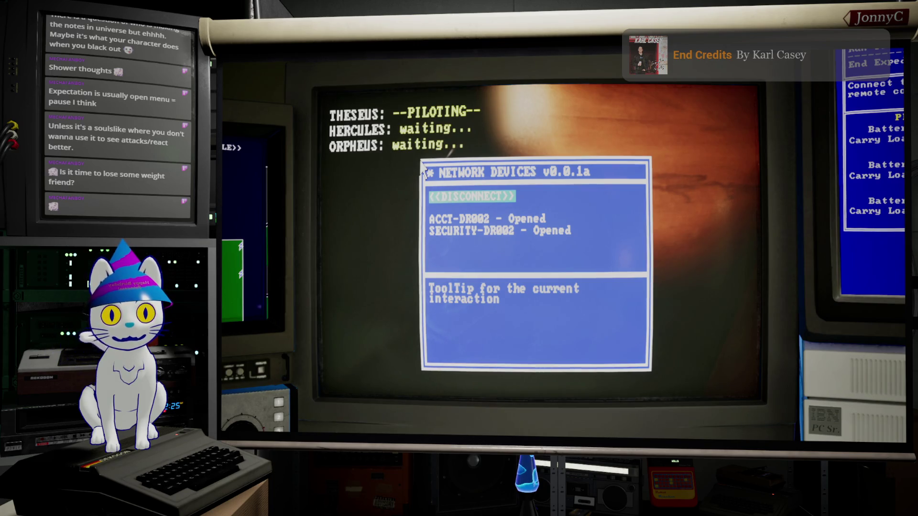
Switch to Hercules from the Drone Control monitor and steer it toward the red door
key(d)
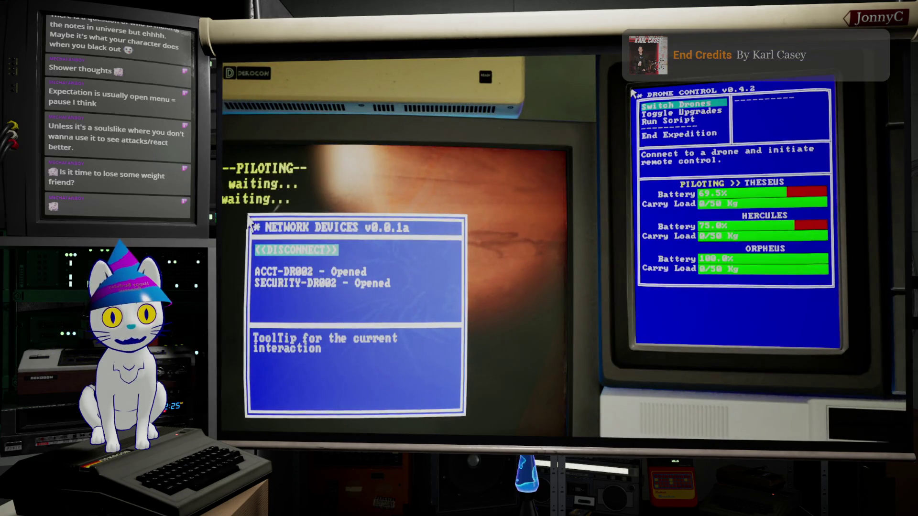
key(Return)
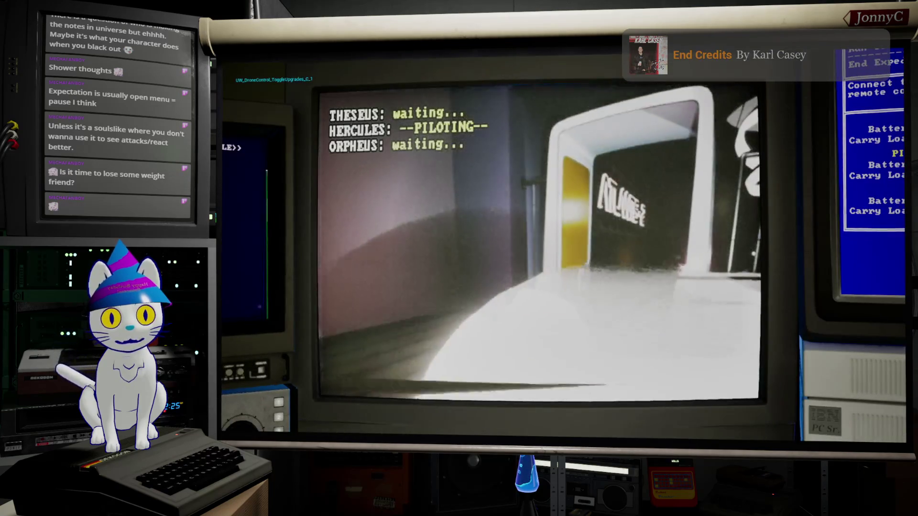
key(a)
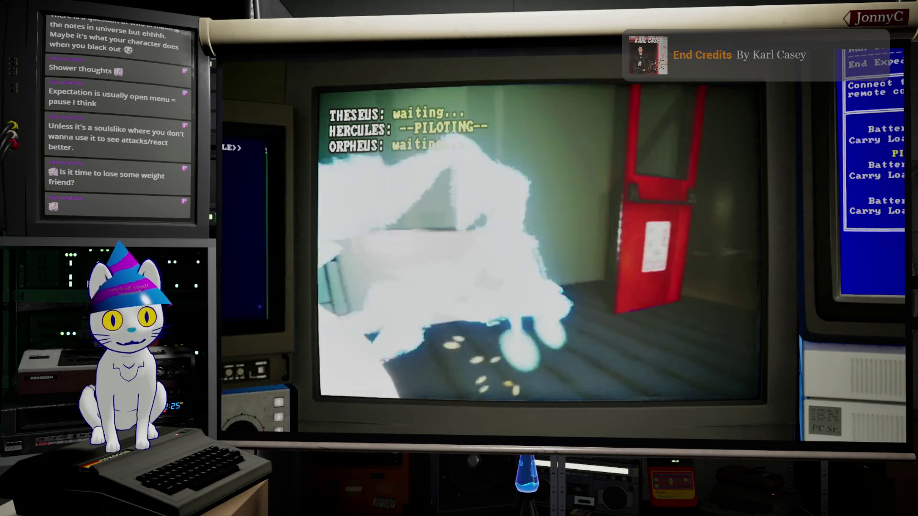
Drive Orpheus through the dark passage past the red door to the 000 sign, then cycle back to Hercules
key(Tab)
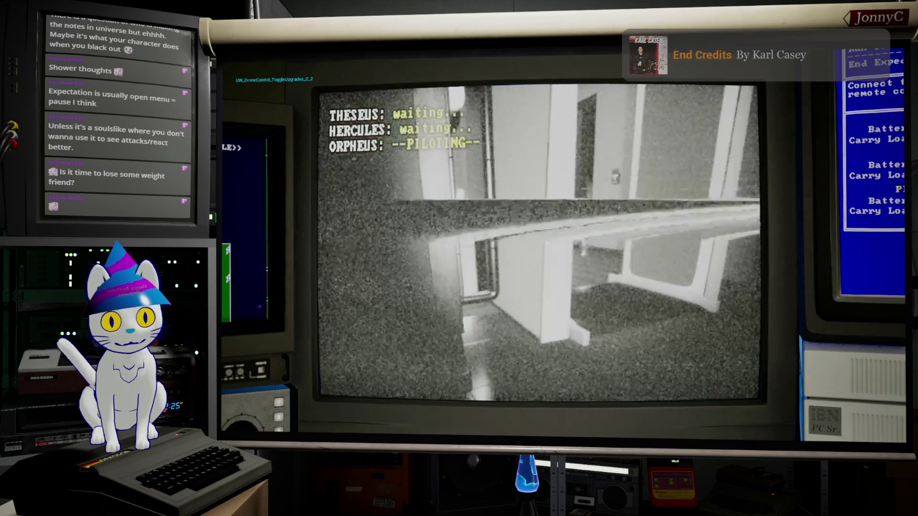
key(w)
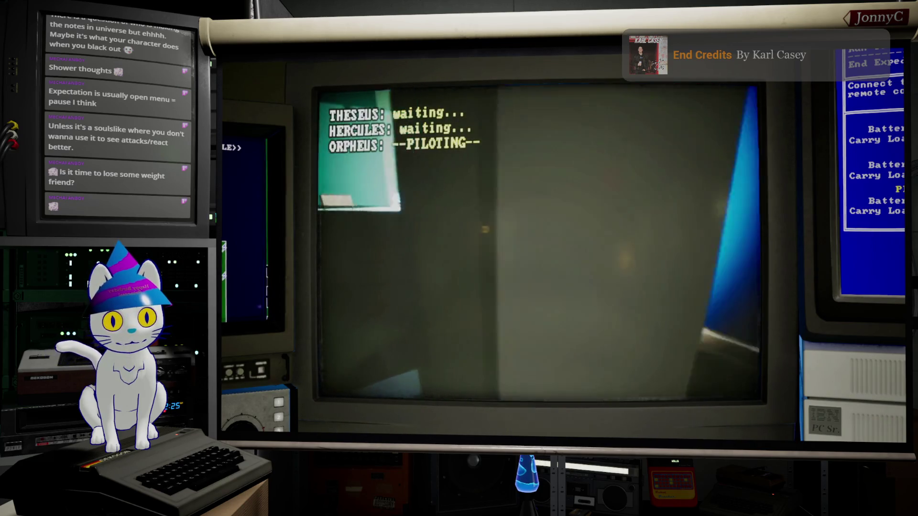
key(w)
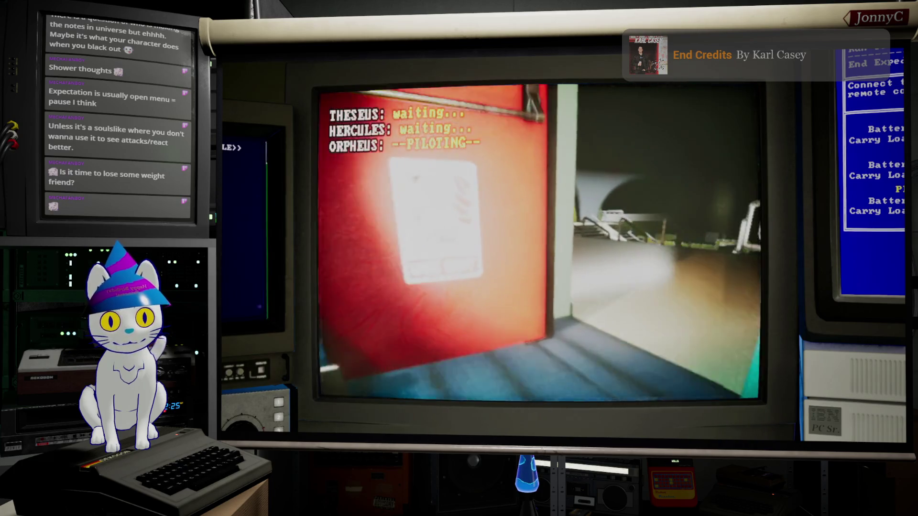
key(d)
key(w)
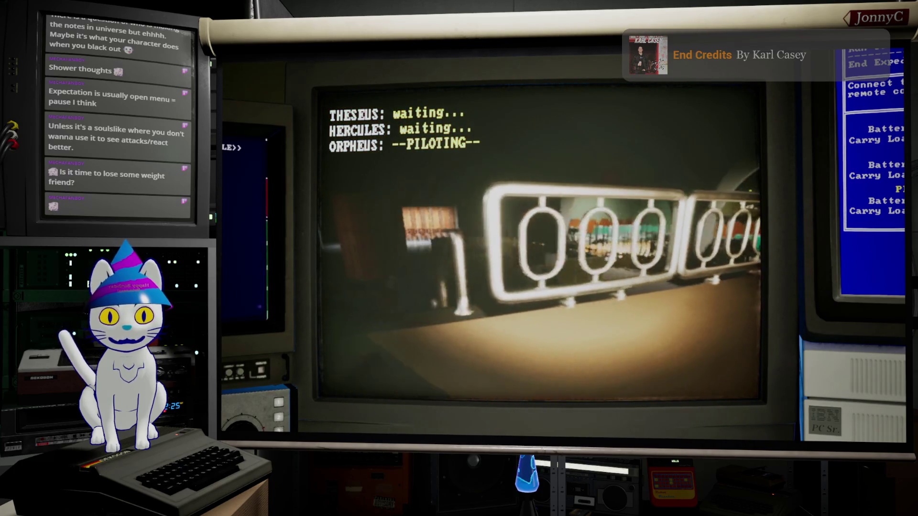
key(1)
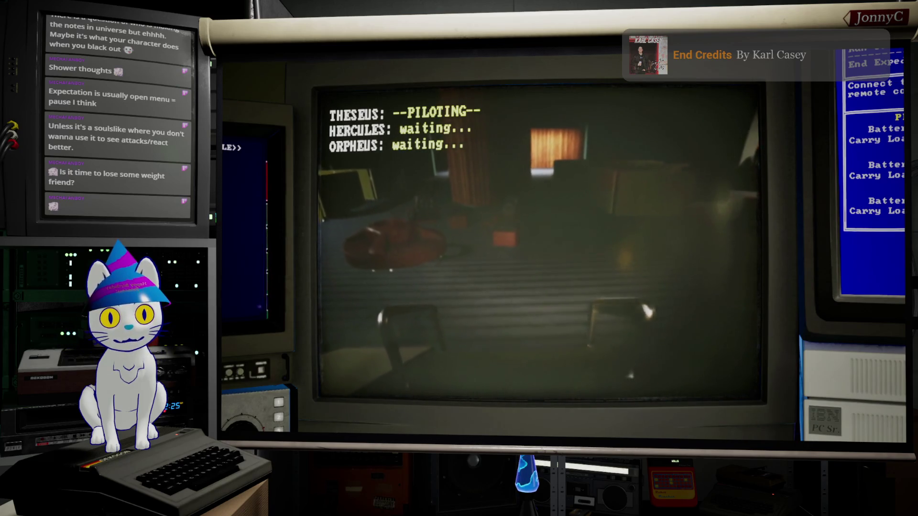
key(2)
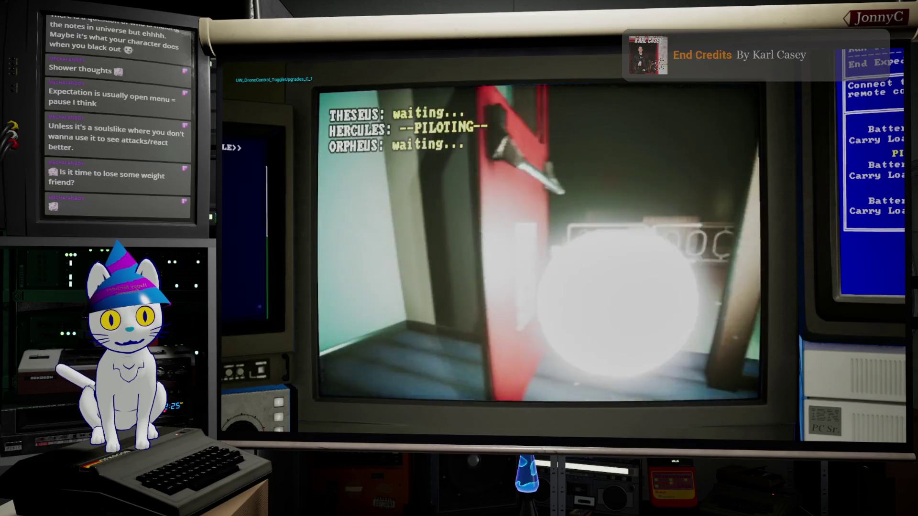
Cycle drones to Orpheus and nose it under the red desk in the curtained room
key(1)
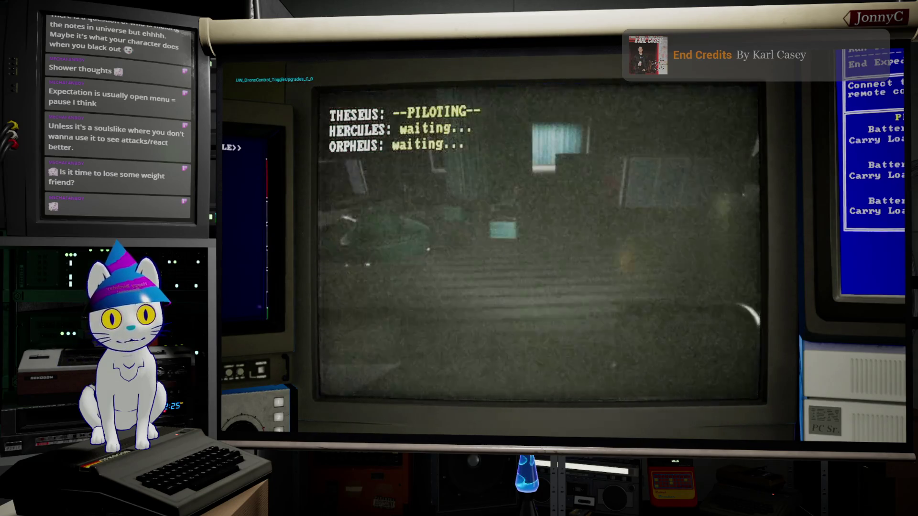
key(2)
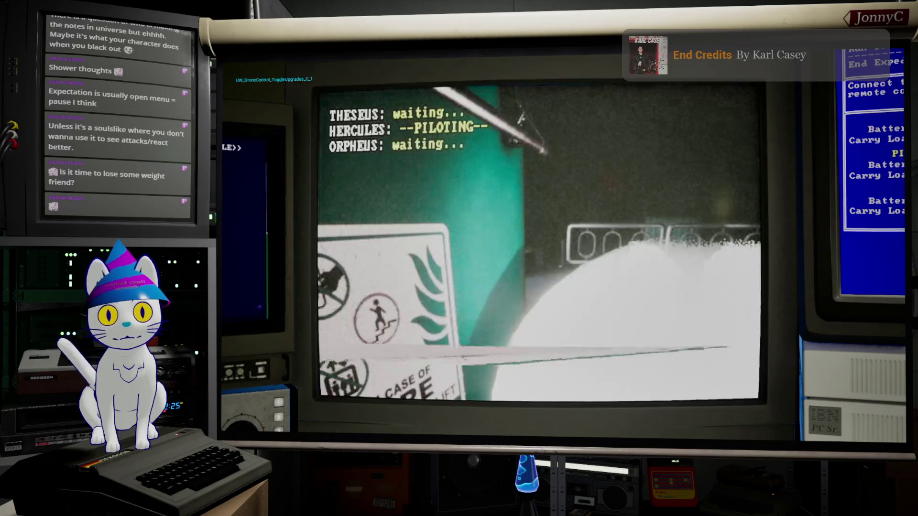
key(3)
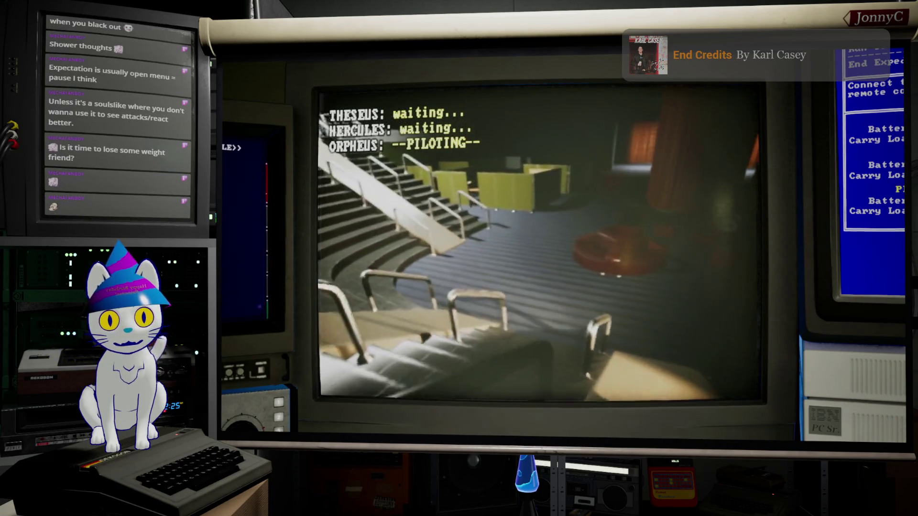
key(d)
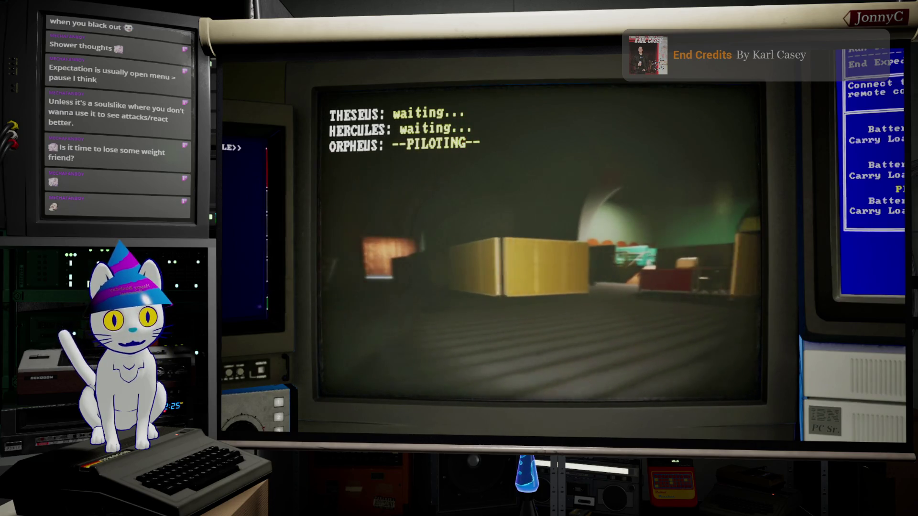
key(d)
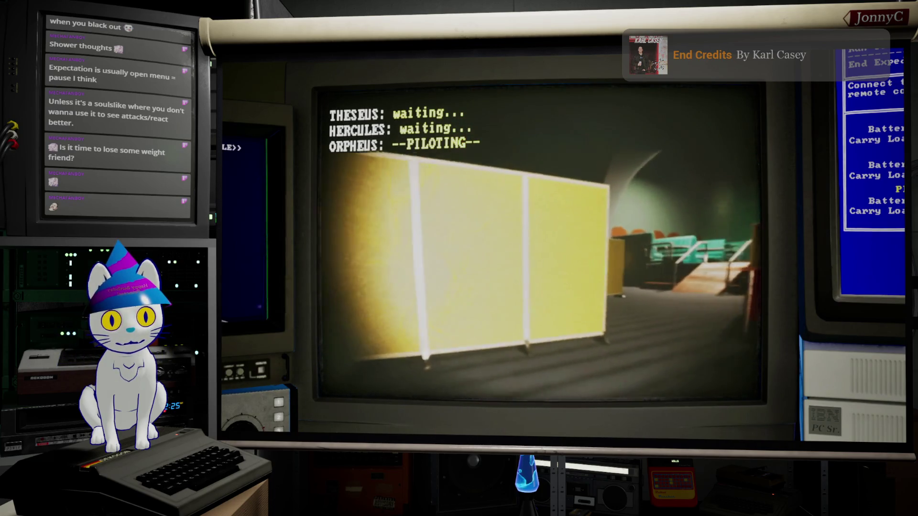
key(s)
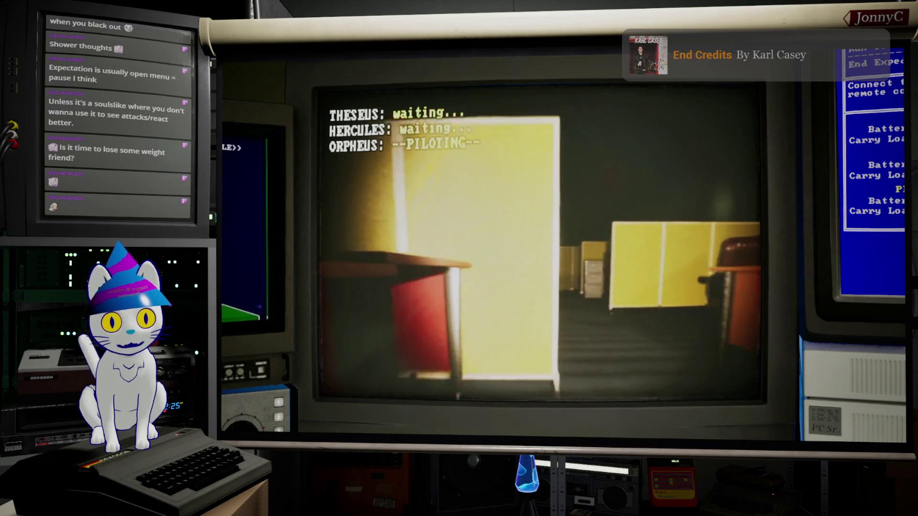
key(w)
key(s)
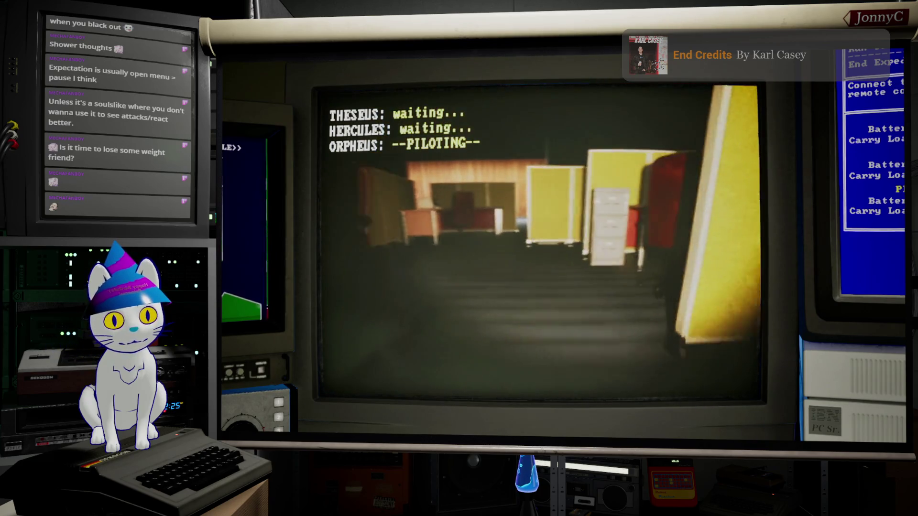
key(w)
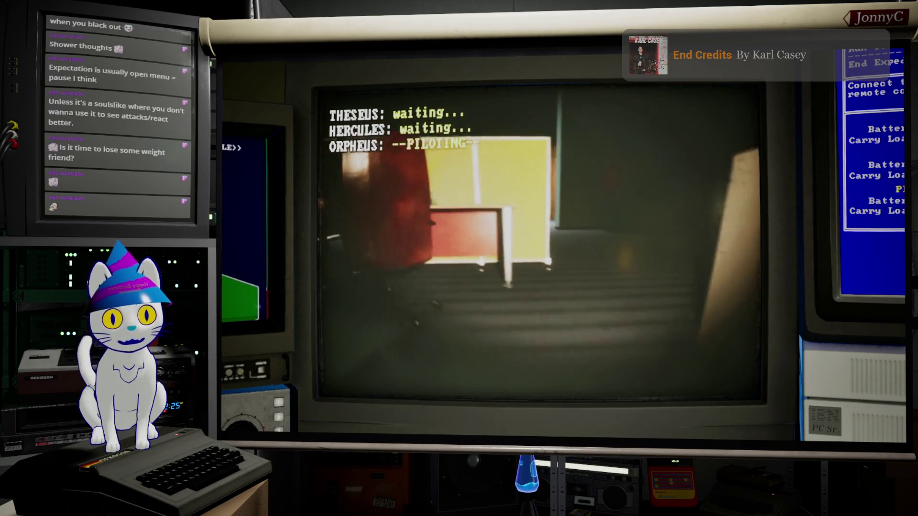
key(w)
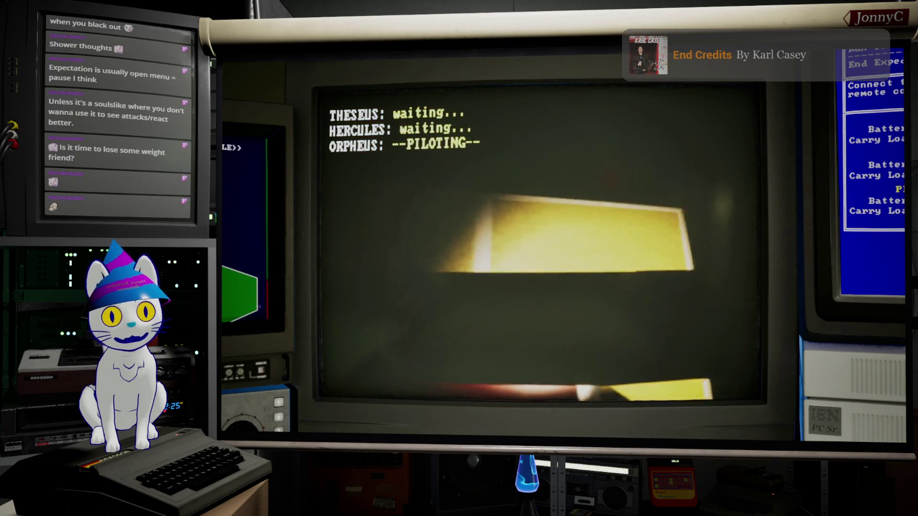
key(s)
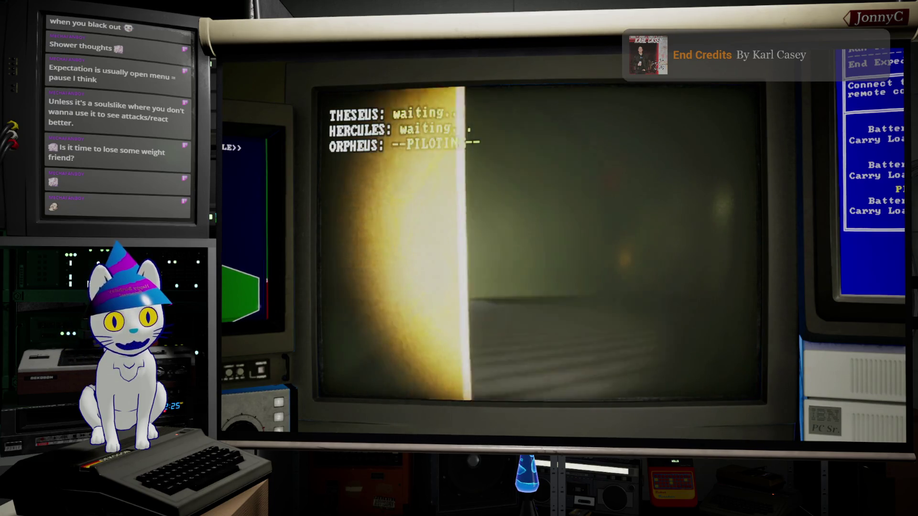
Steer Orpheus through the dark doorway into the hallway toward the white object
key(d)
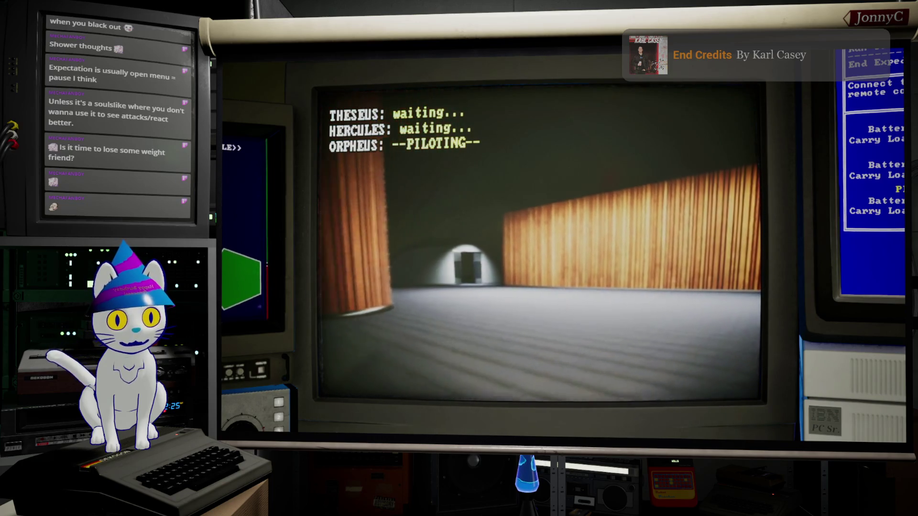
key(d)
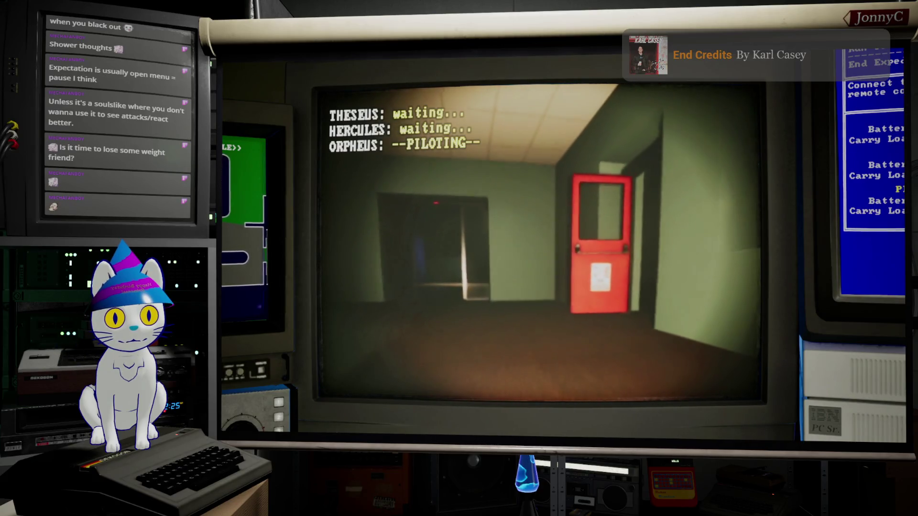
key(a)
key(w)
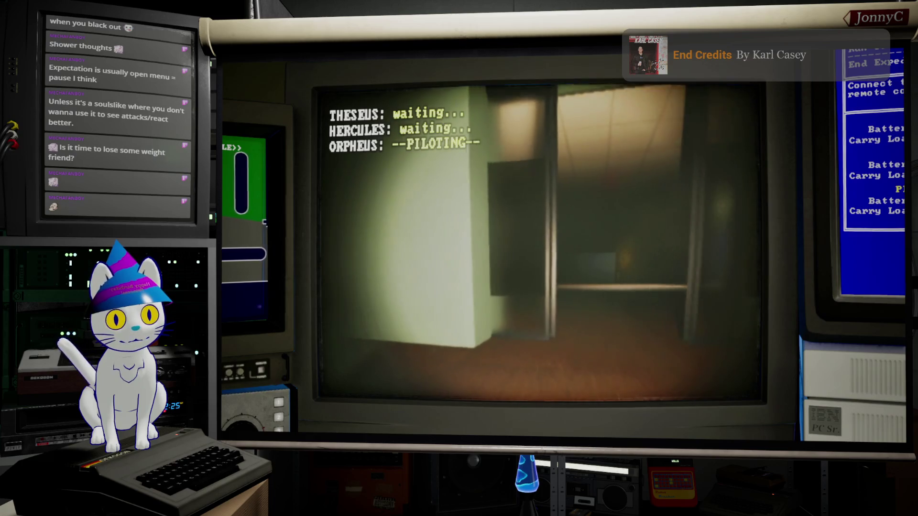
key(d)
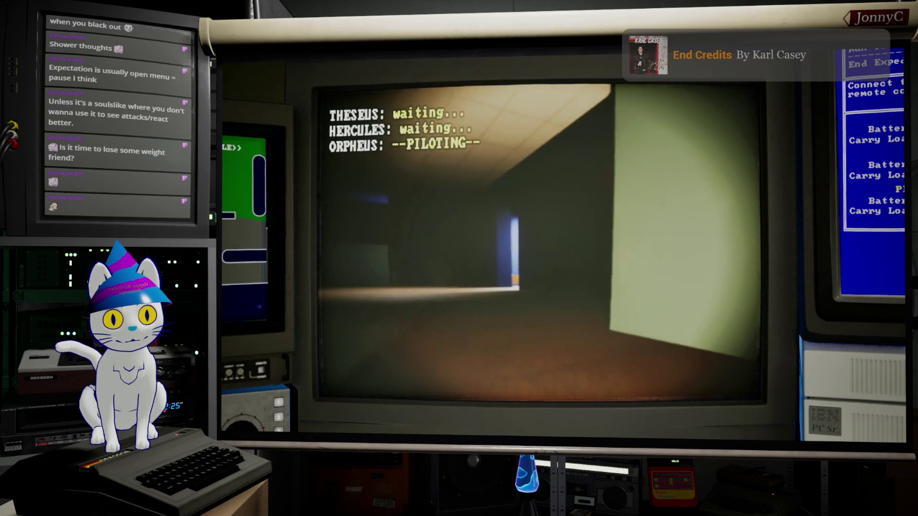
key(a)
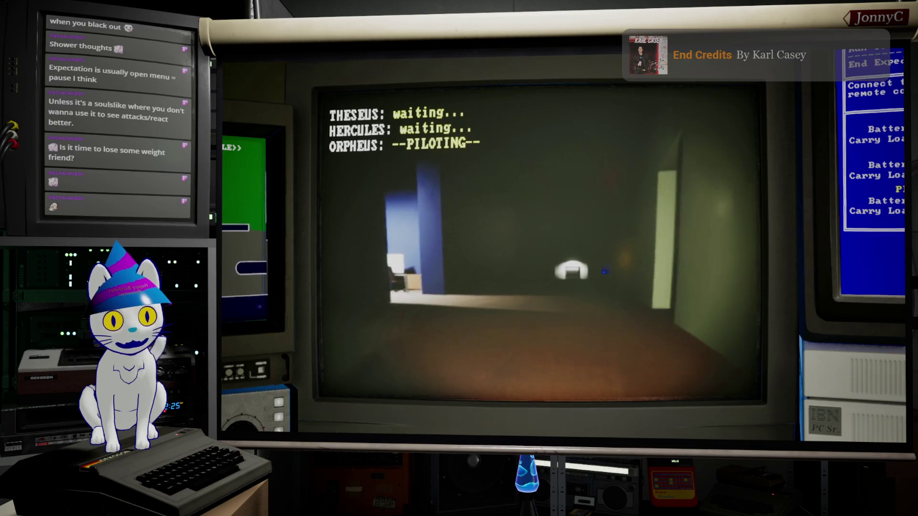
key(w)
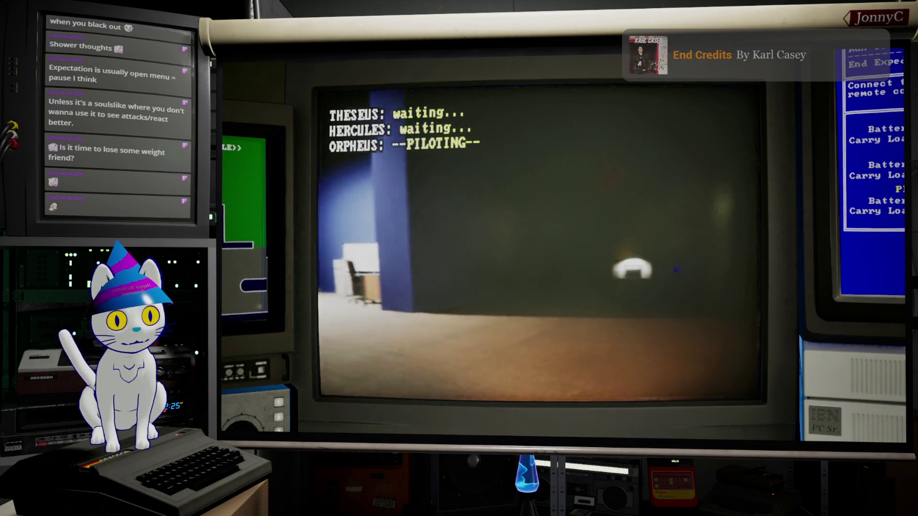
key(d)
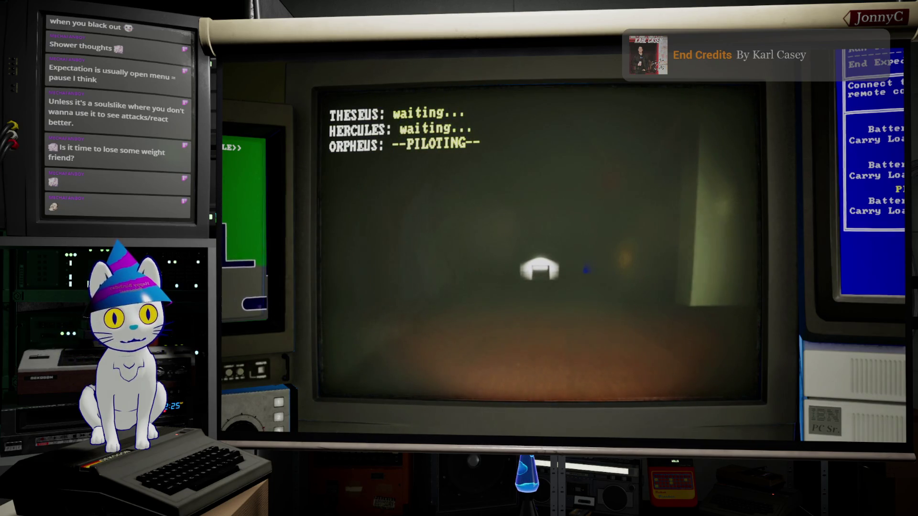
key(d)
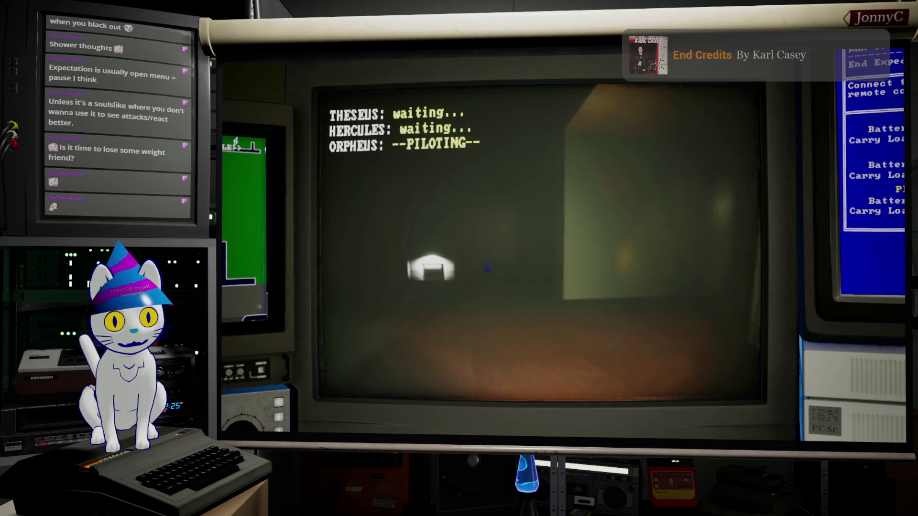
Drive Orpheus up to the box, look around the room, then switch to Theseus
key(d)
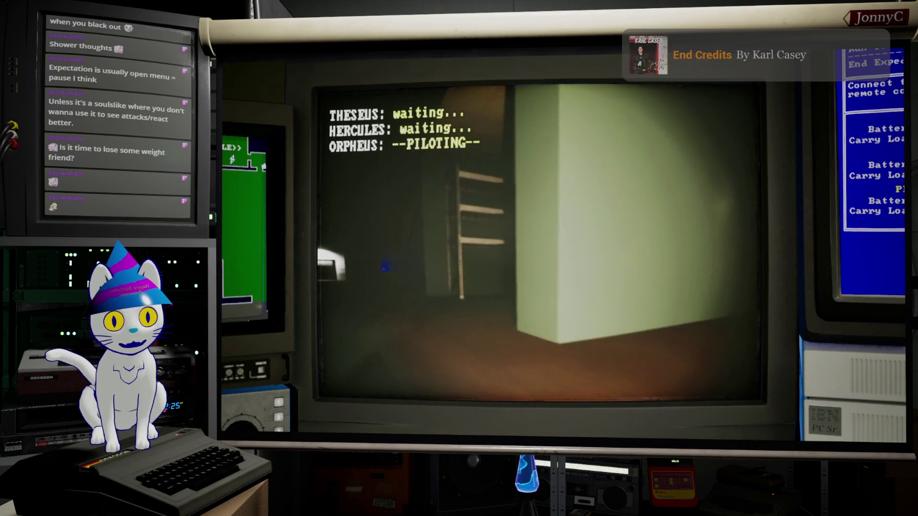
key(a)
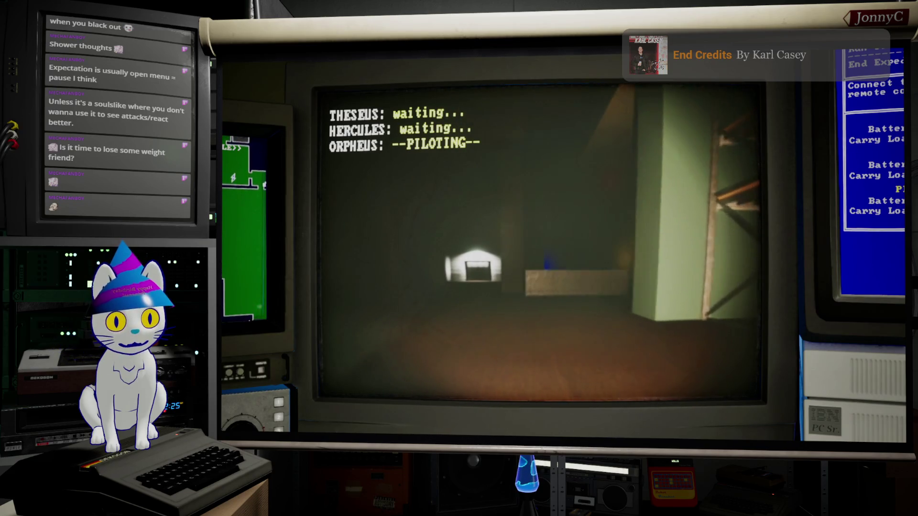
key(w)
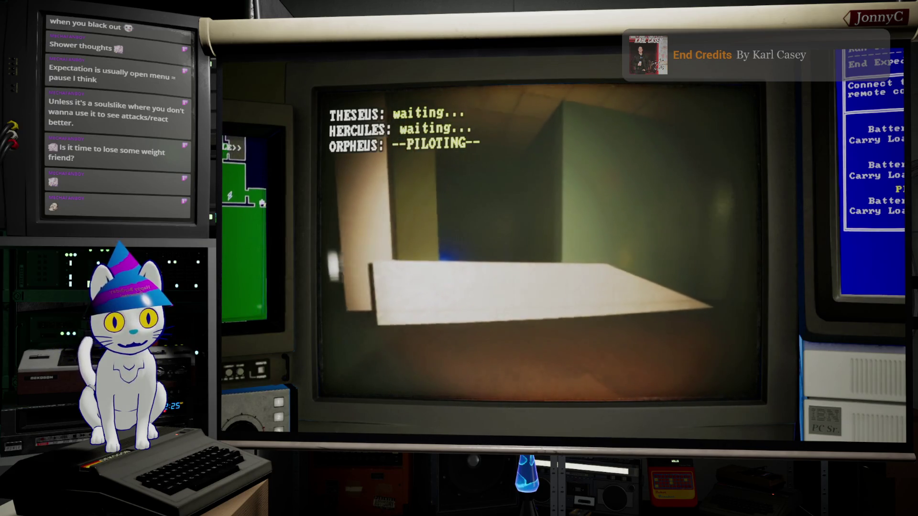
key(a)
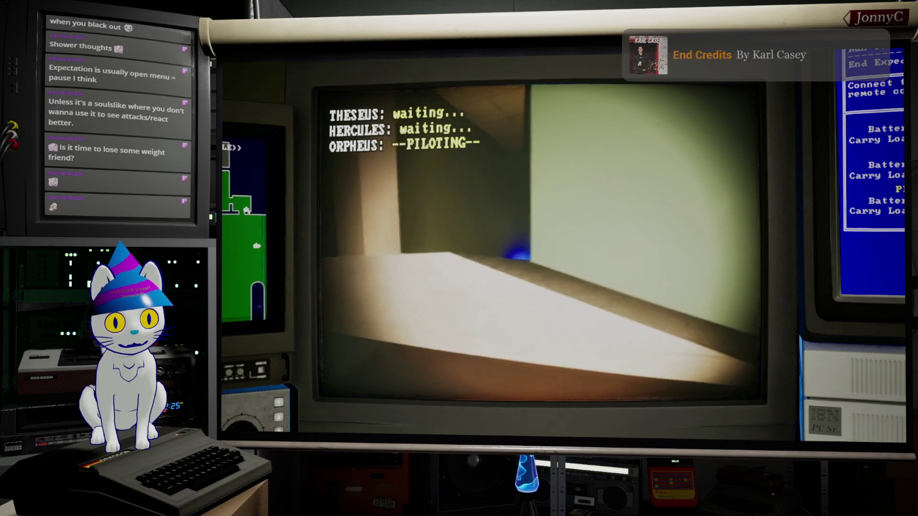
key(a)
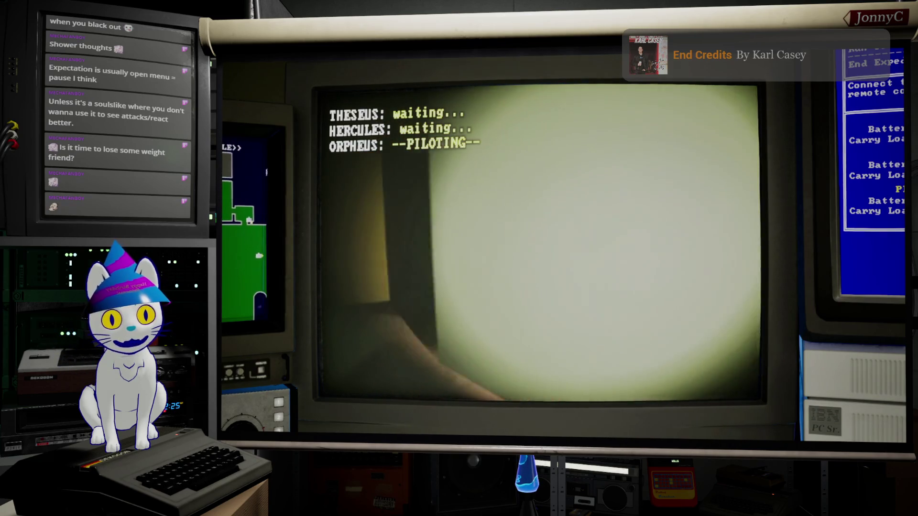
key(Tab)
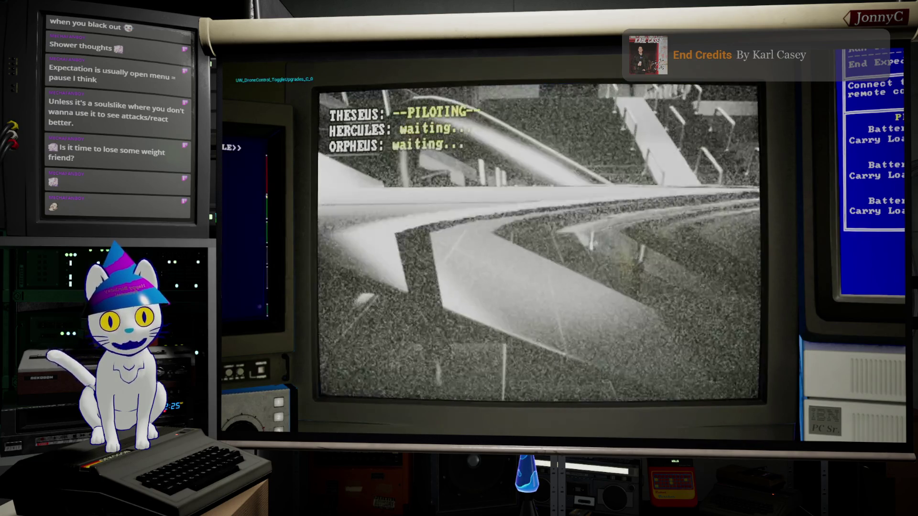
Drive Theseus past the armchair, down the yellow-panelled corridor and up the stairway
key(a)
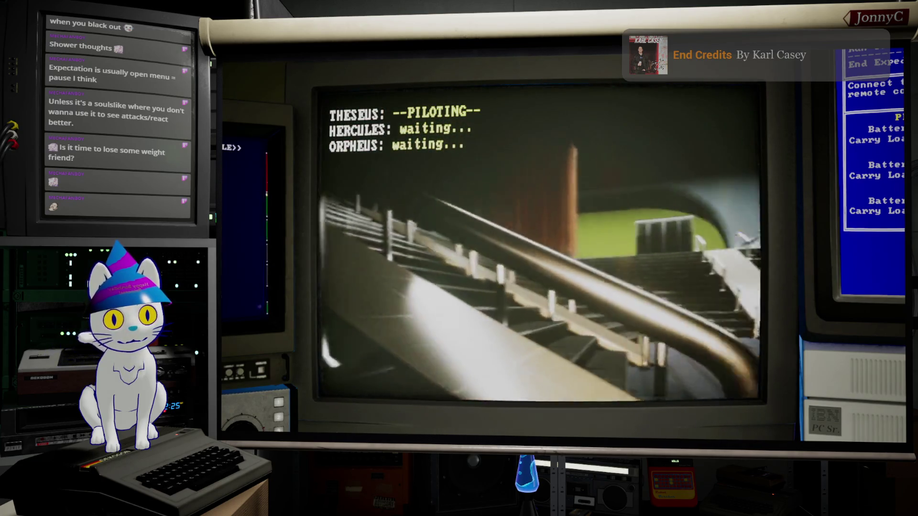
key(d)
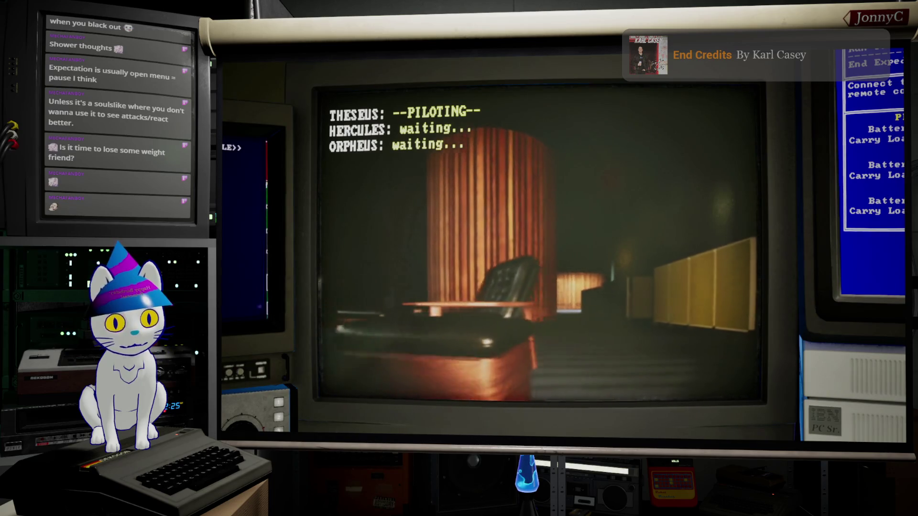
key(w)
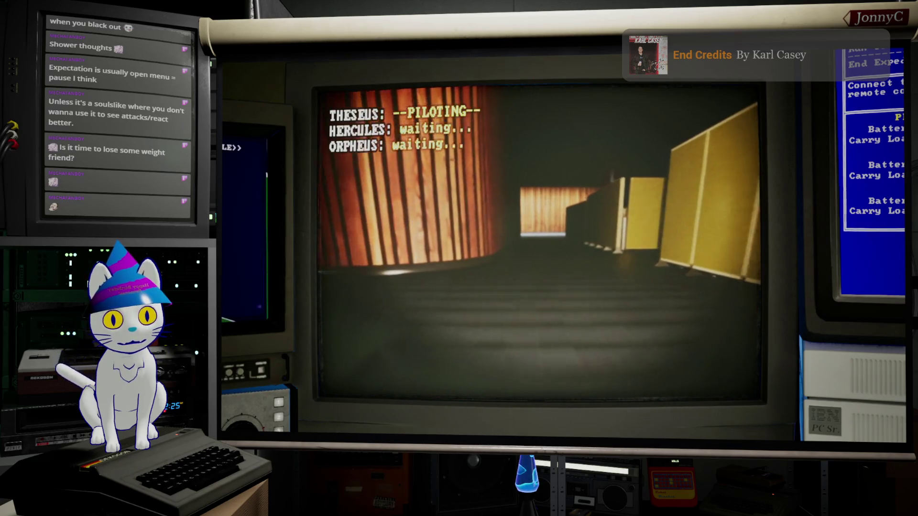
key(w)
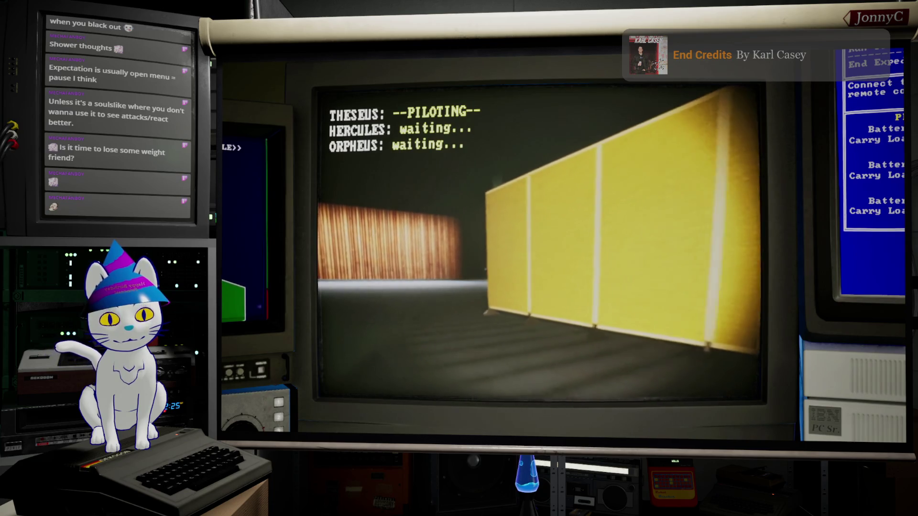
key(a)
key(a)
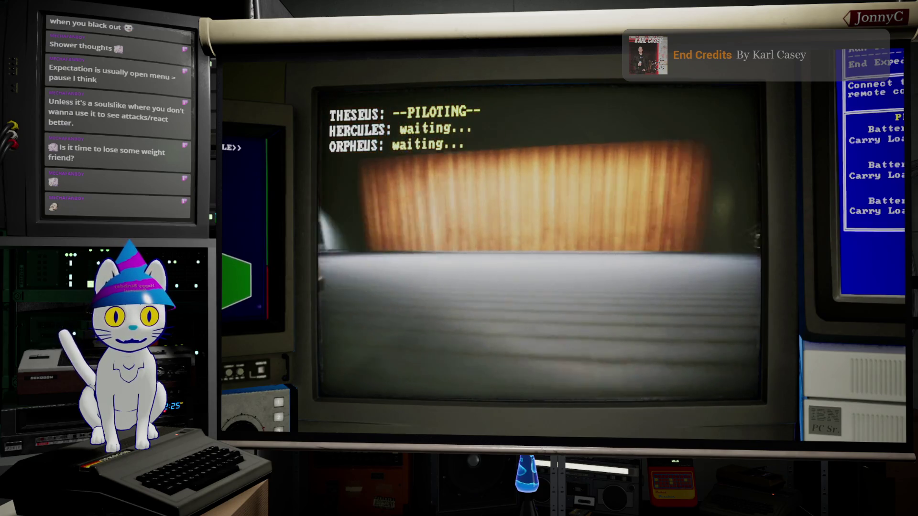
key(d)
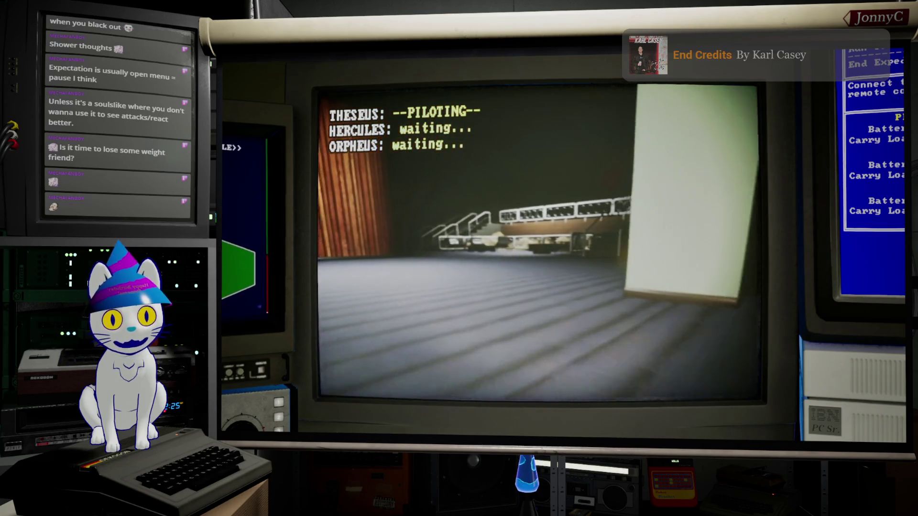
key(d)
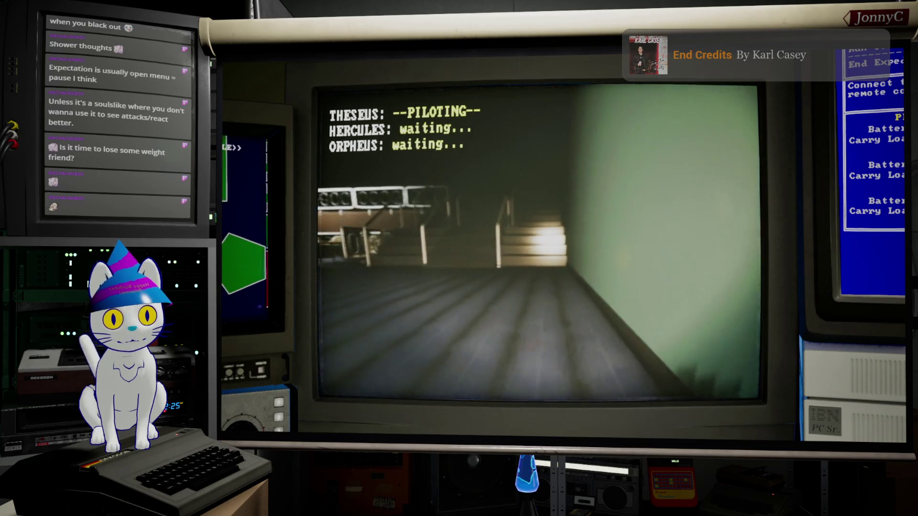
key(a)
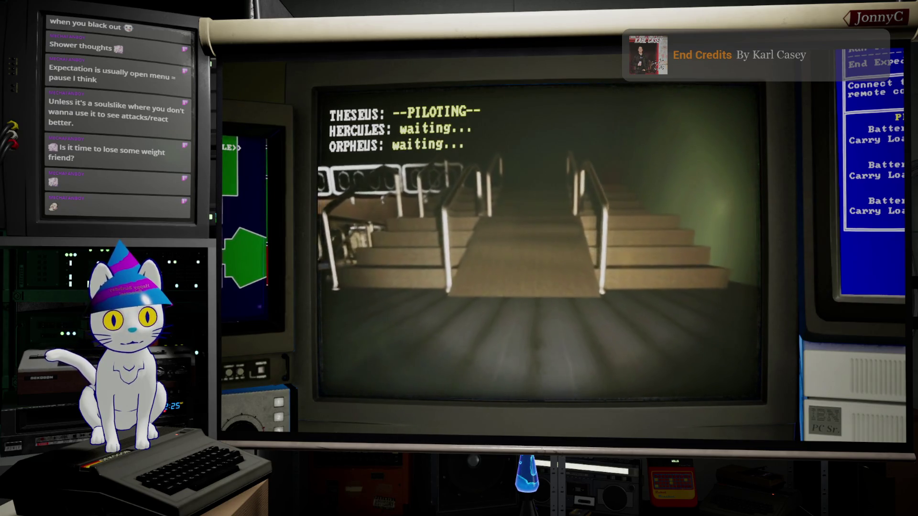
key(w)
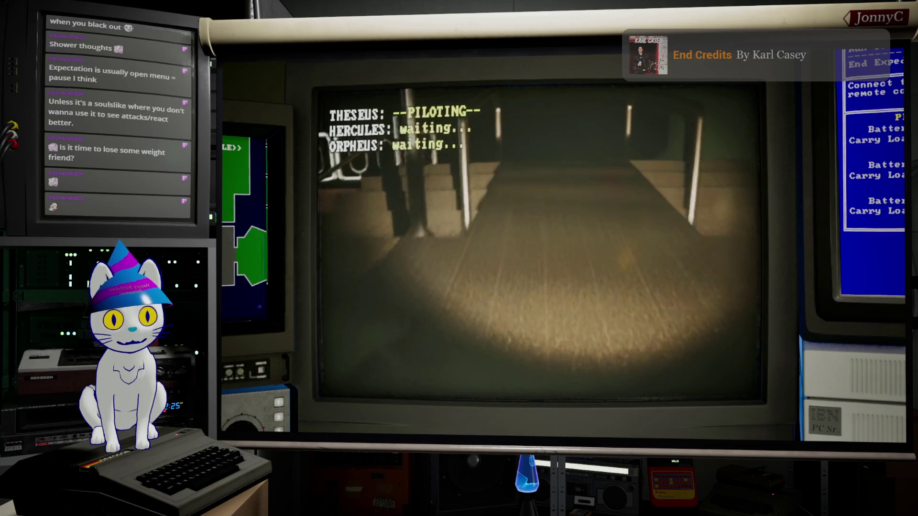
key(w)
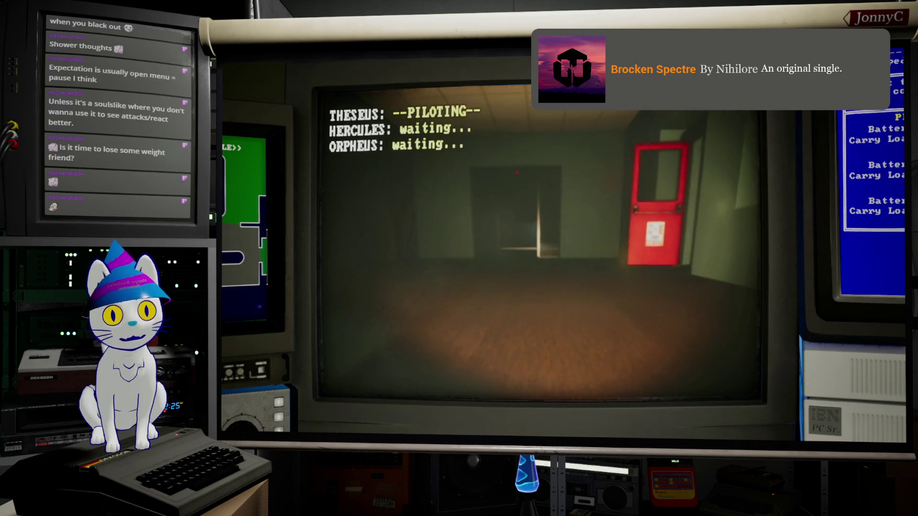
Guide Theseus through the central doorway and into the lit room beyond
key(w)
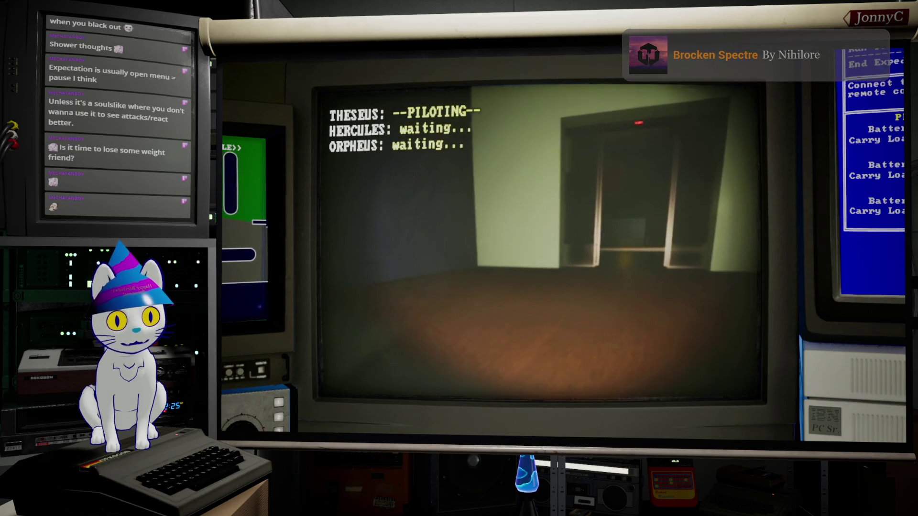
key(d)
key(w)
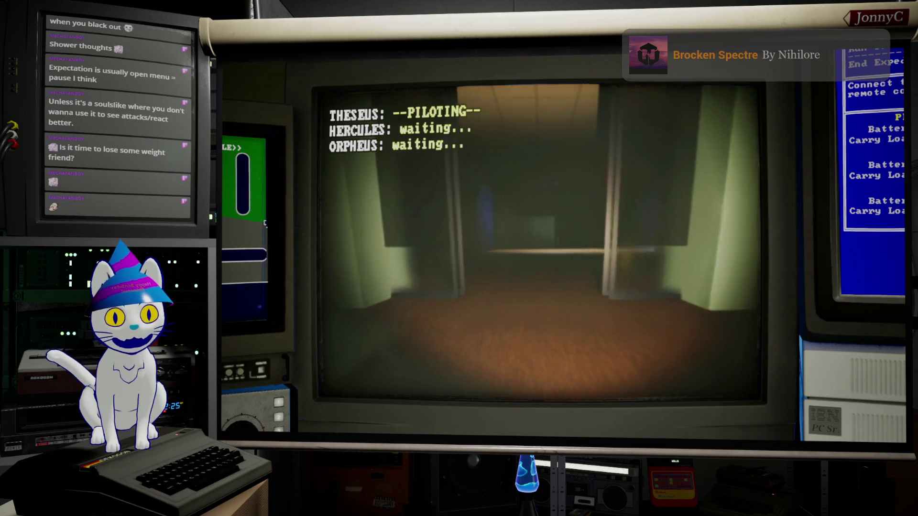
key(w)
key(d)
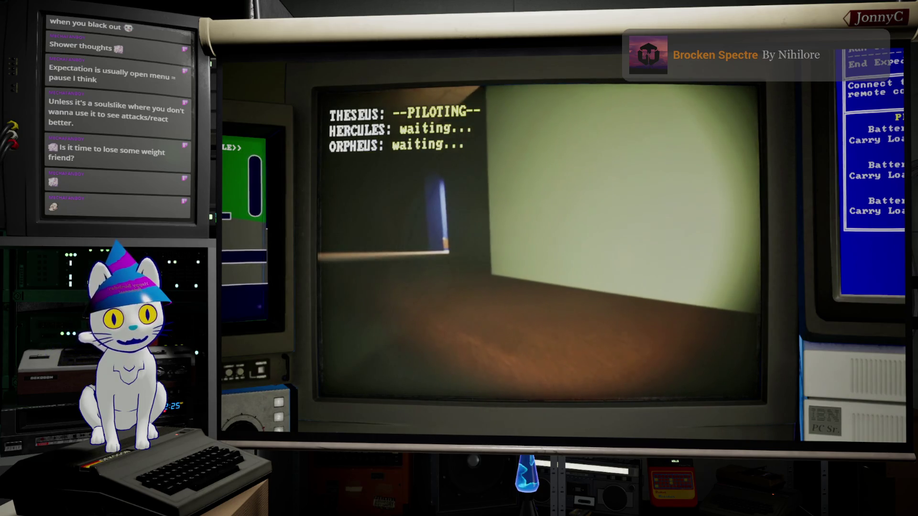
key(a)
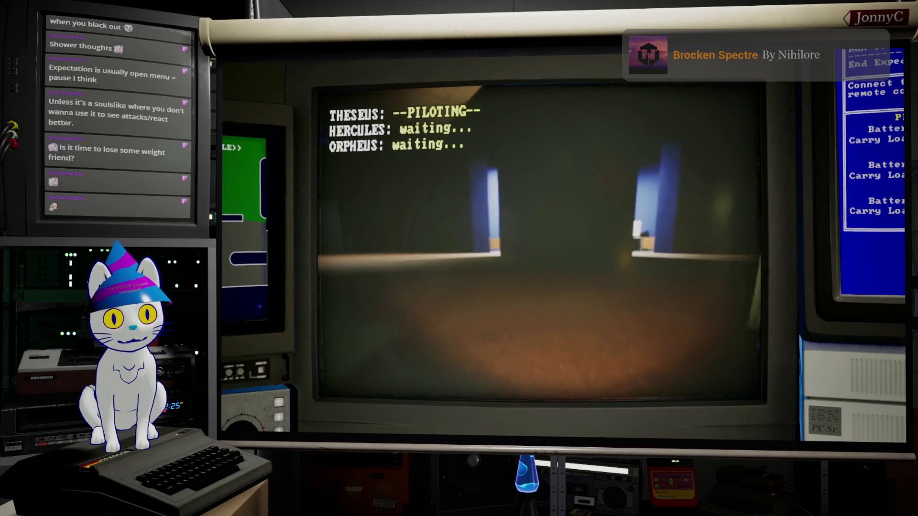
key(d)
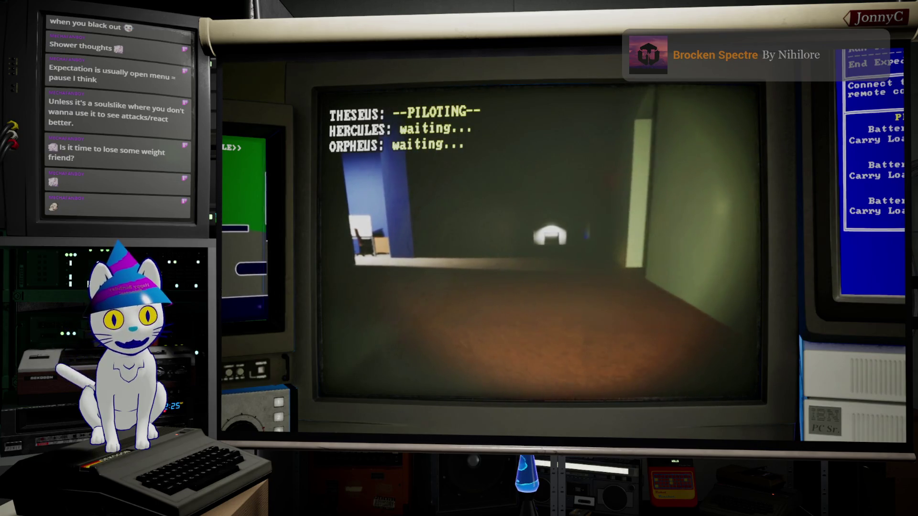
key(w)
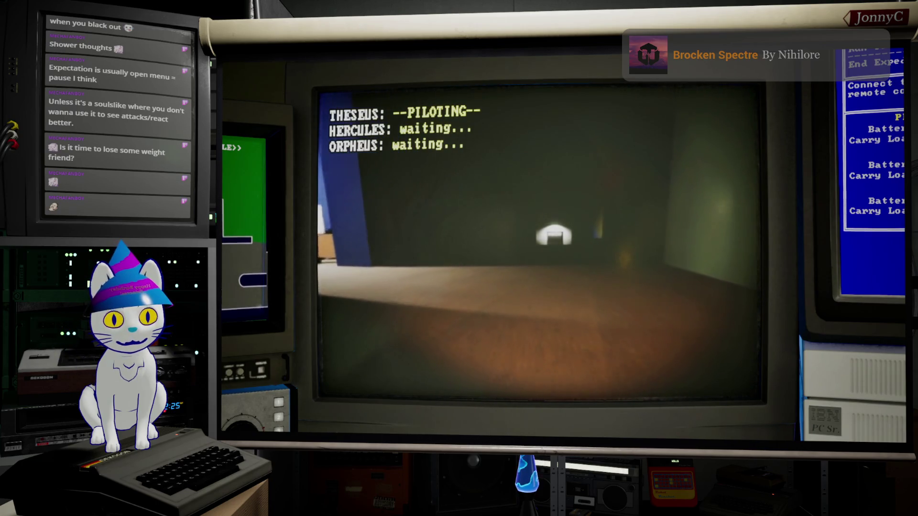
key(w)
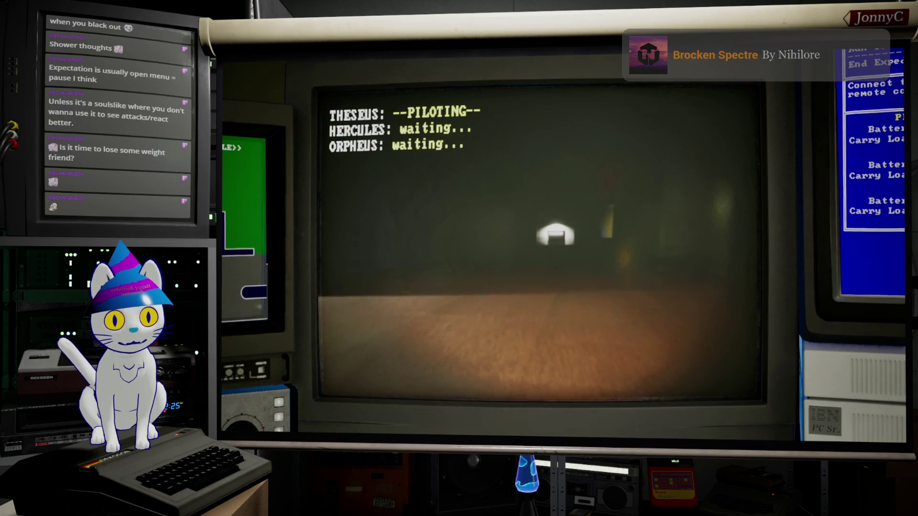
key(w)
key(d)
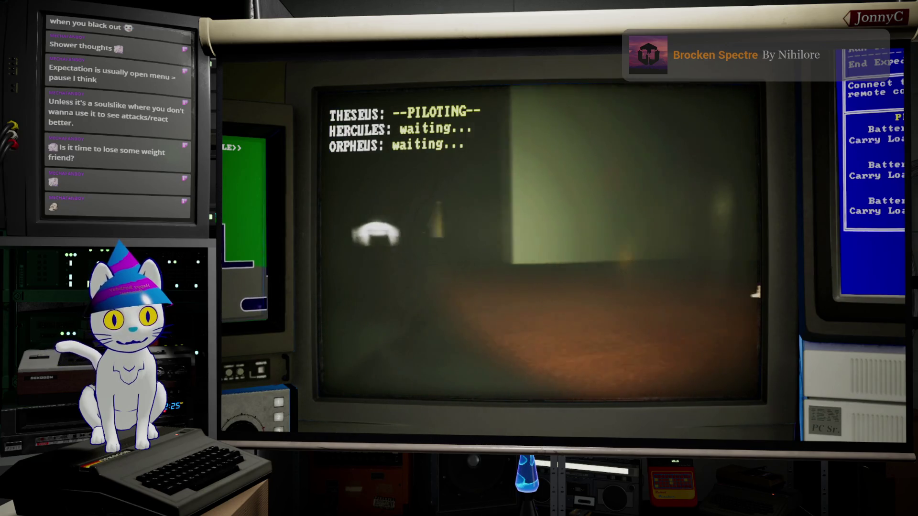
Steer Theseus toward the white light and up to the shelf with the canister
key(d)
key(a)
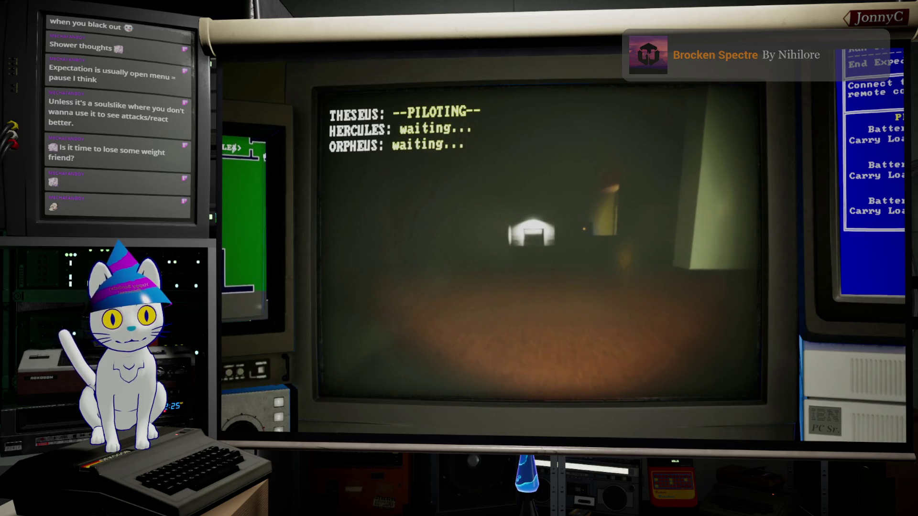
key(w)
key(a)
key(a)
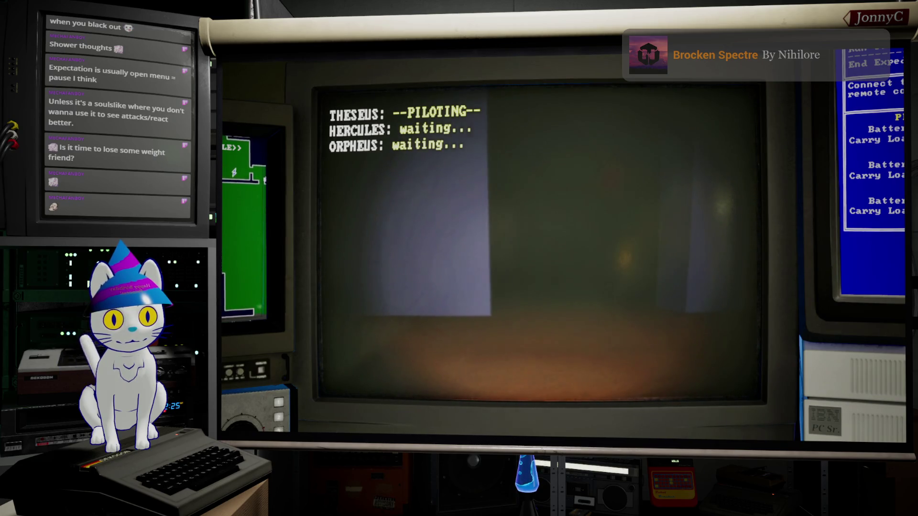
key(a)
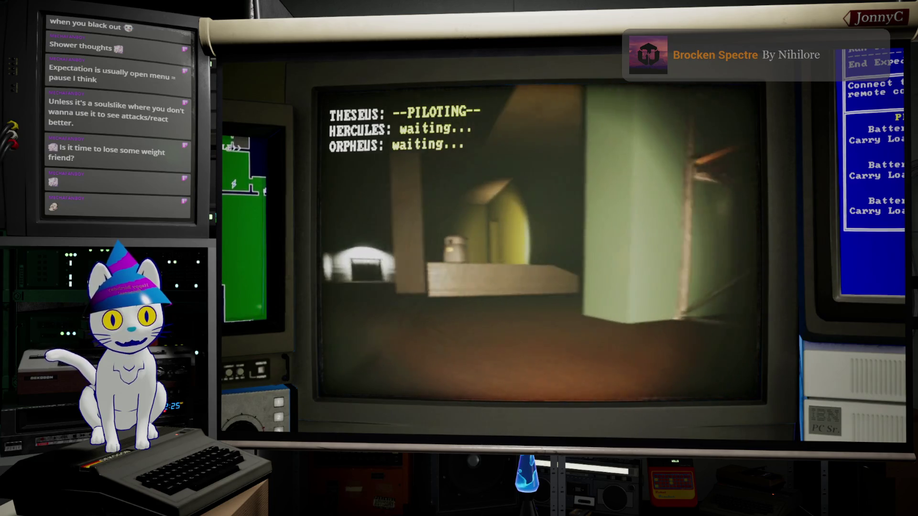
key(w)
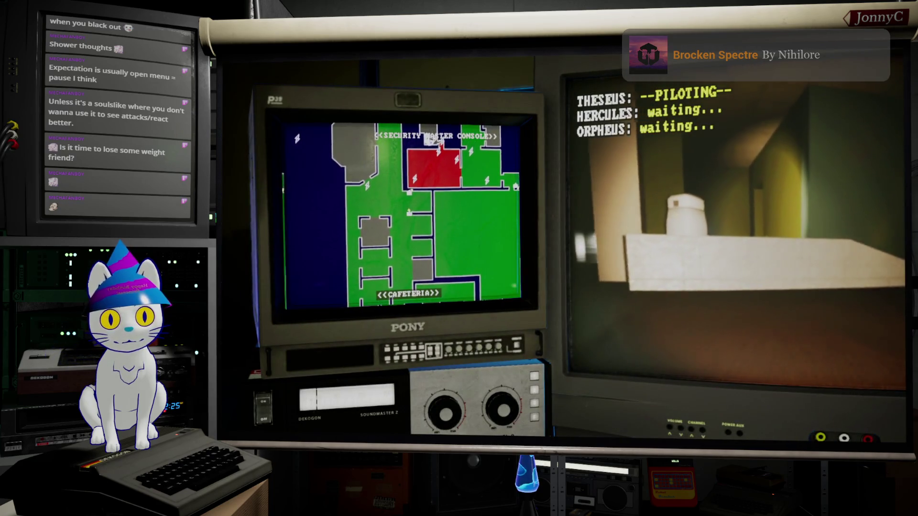
key(w)
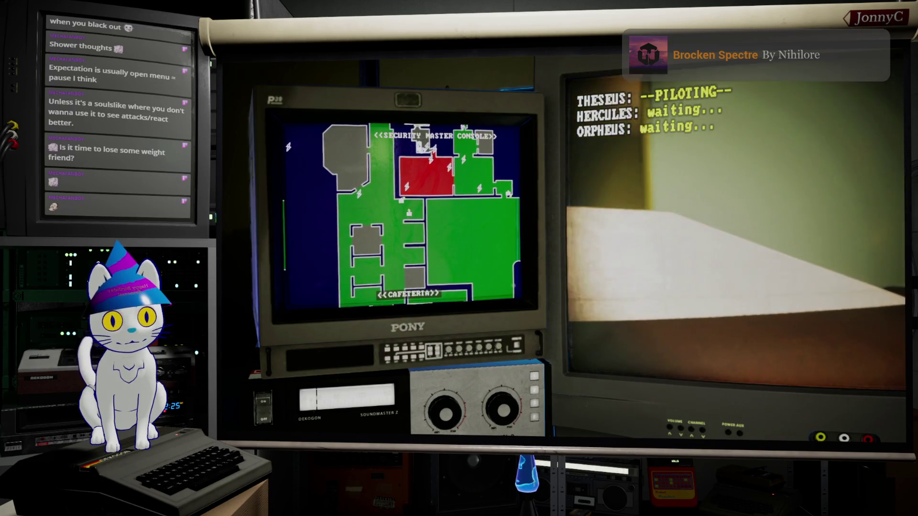
key(s)
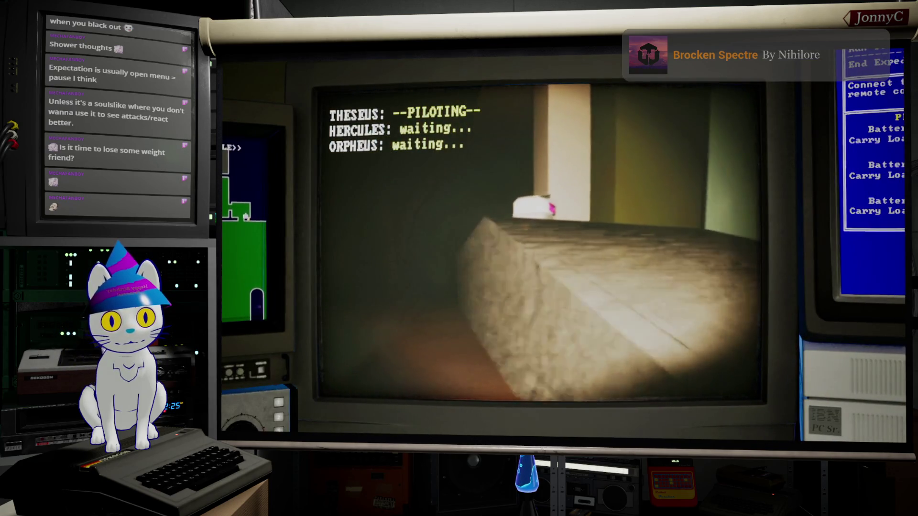
Bring Theseus to the yellow wall panel to open ACCT-DR003, back off, then switch to Hercules
key(d)
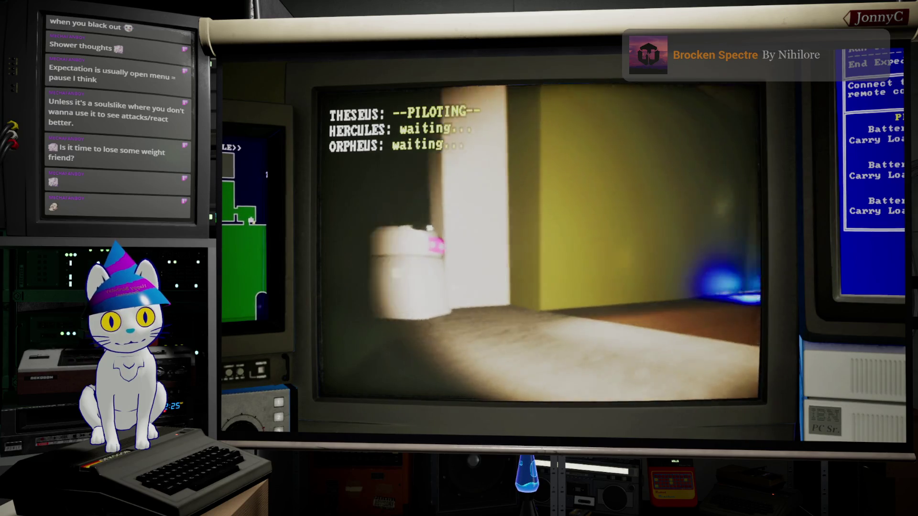
key(a)
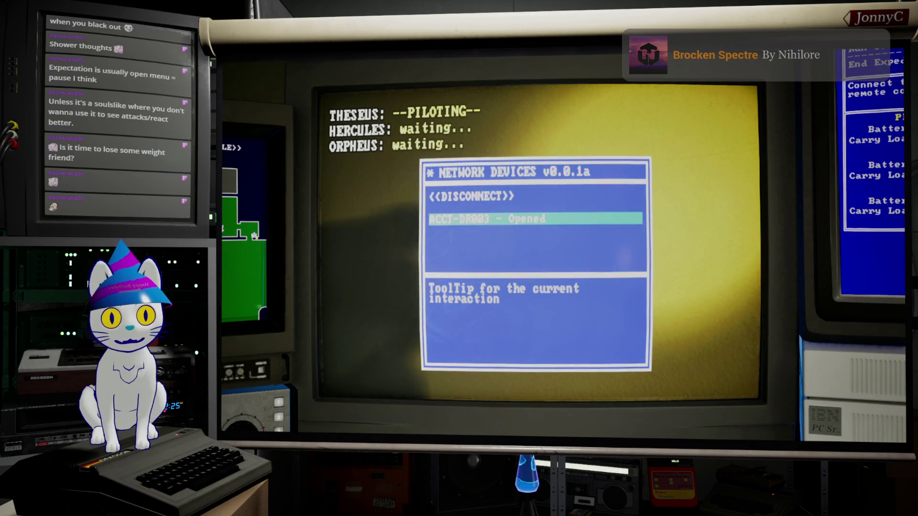
key(s)
key(a)
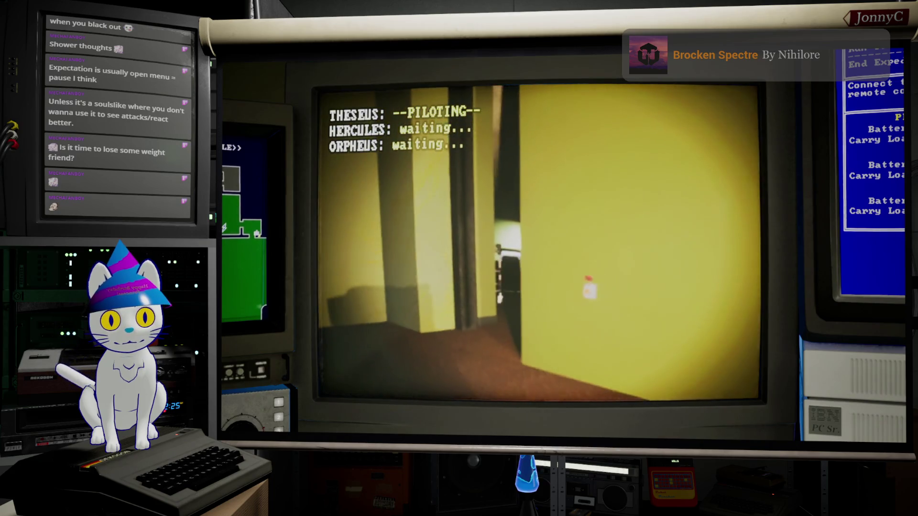
key(Tab)
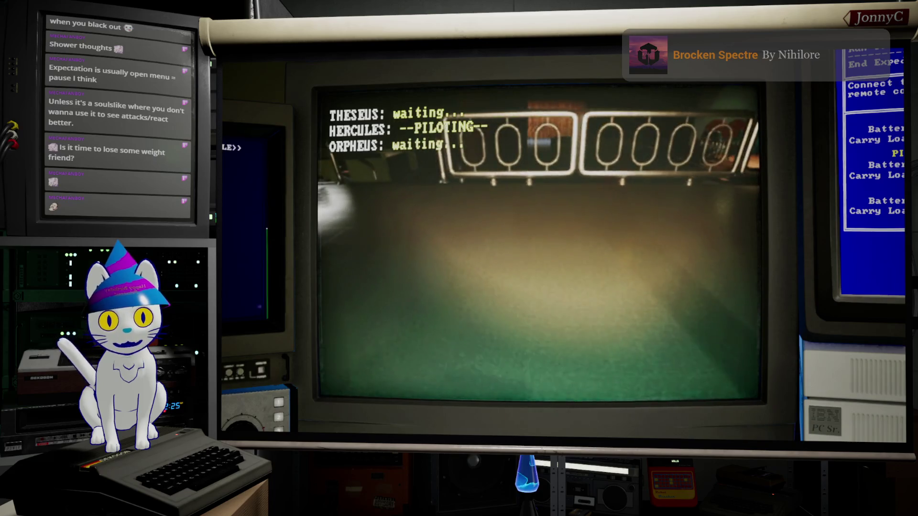
Drive Hercules through the red doorway past the stair railings into the dim lounge
key(d)
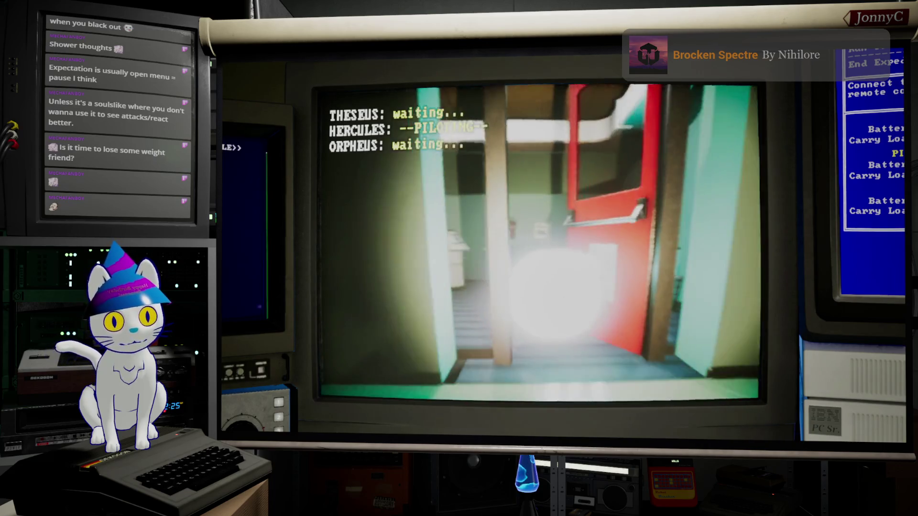
key(d)
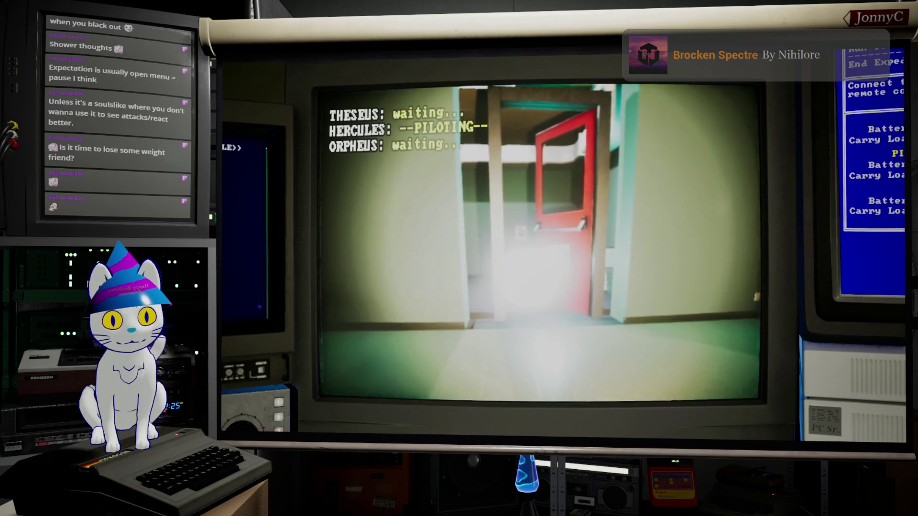
key(w)
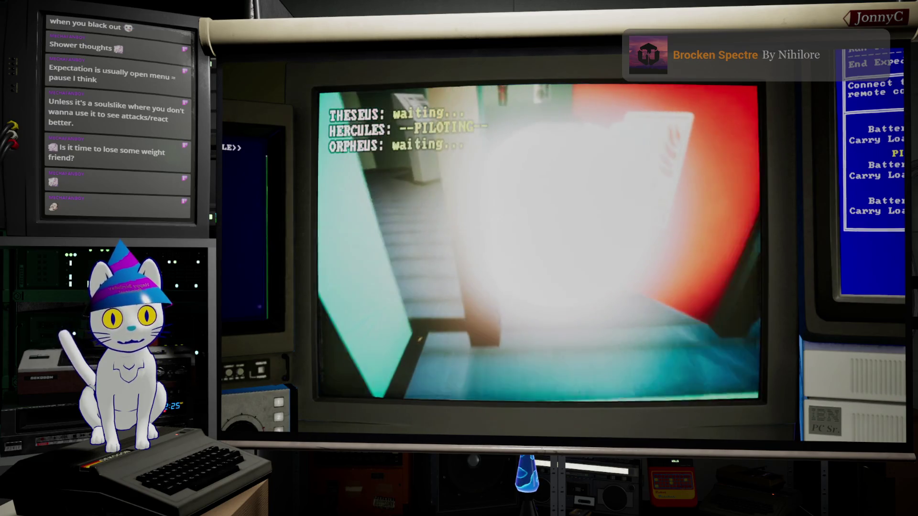
key(a)
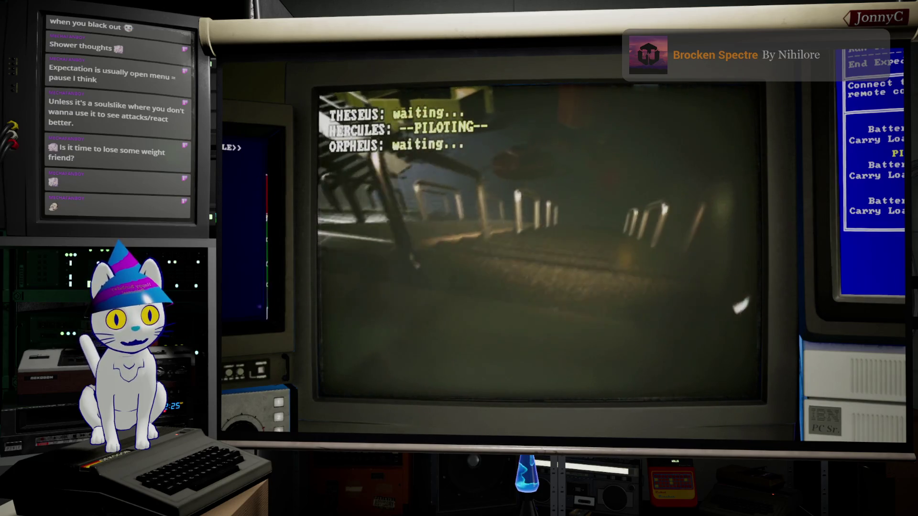
key(a)
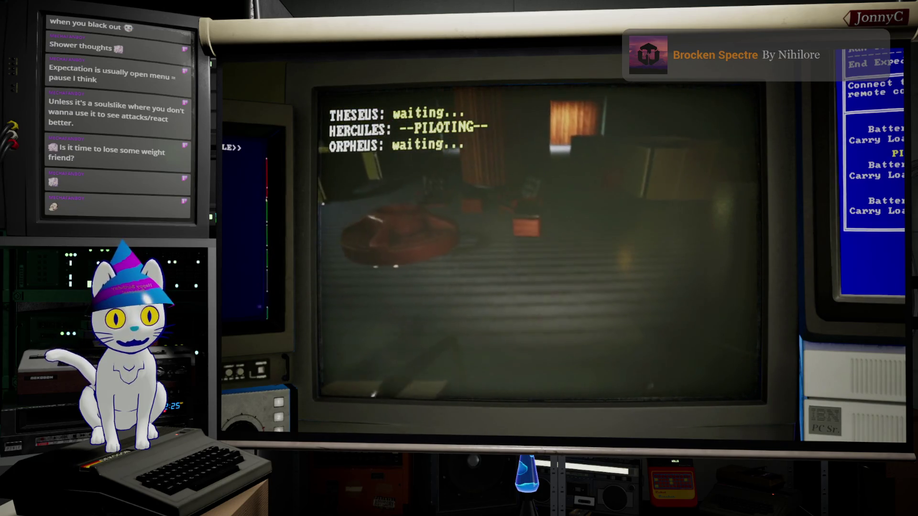
key(a)
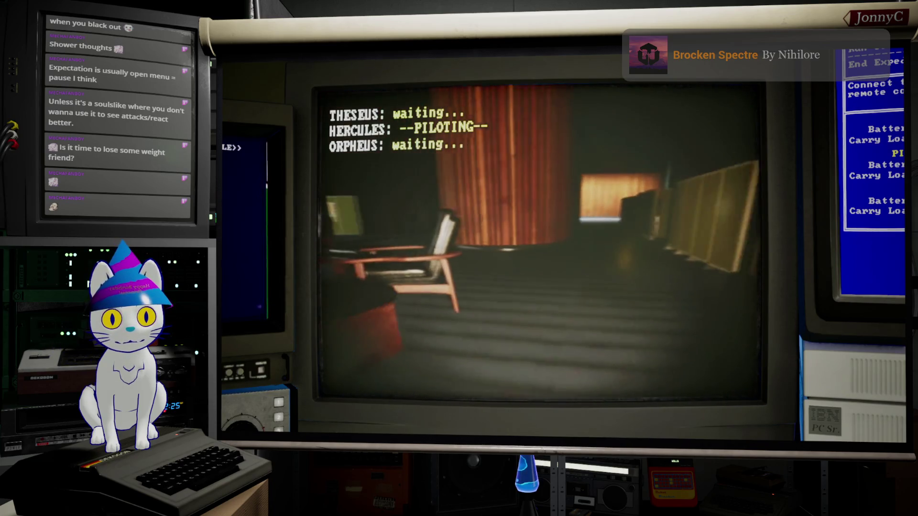
Take Orpheus to the elevator panel, find it needs an IR interface, then return to Theseus
key(a)
key(3)
key(a)
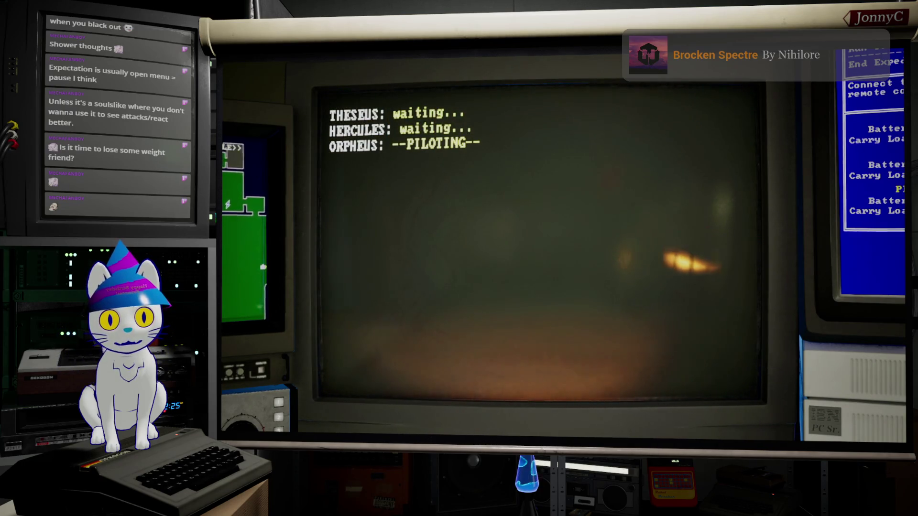
key(w)
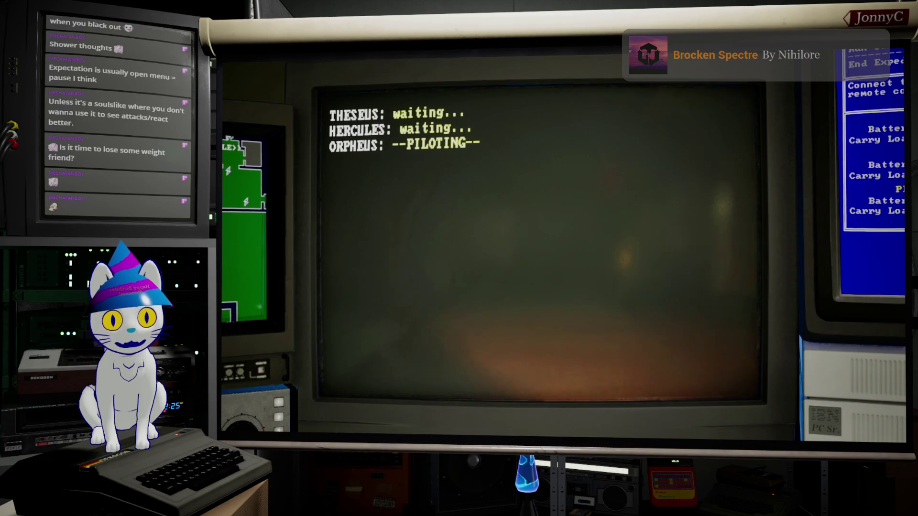
key(w)
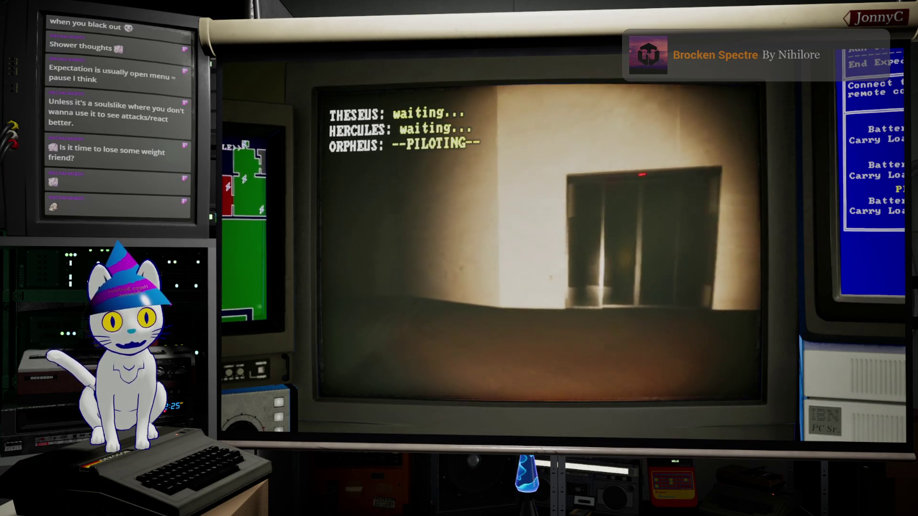
key(a)
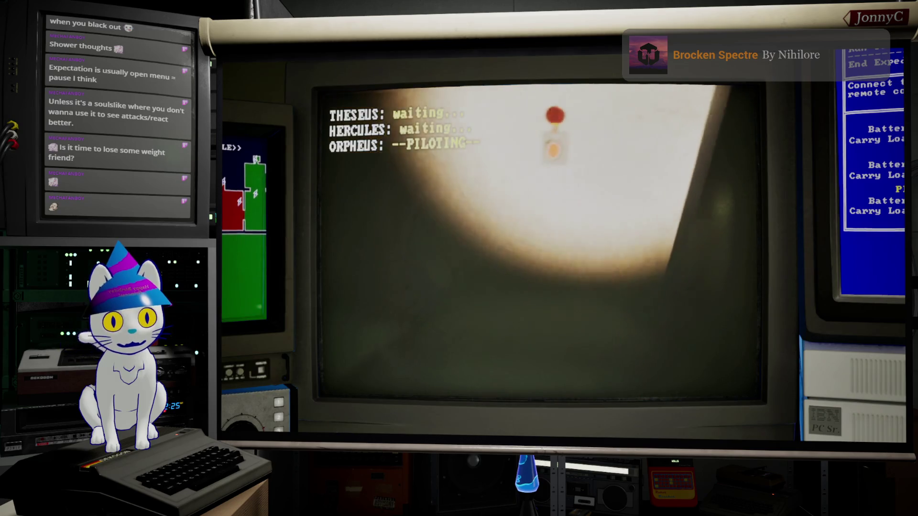
key(e)
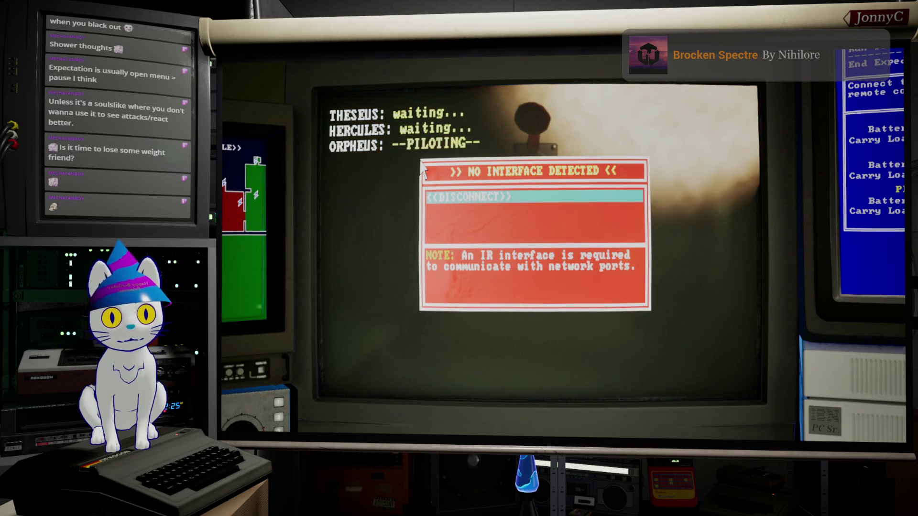
key(Escape)
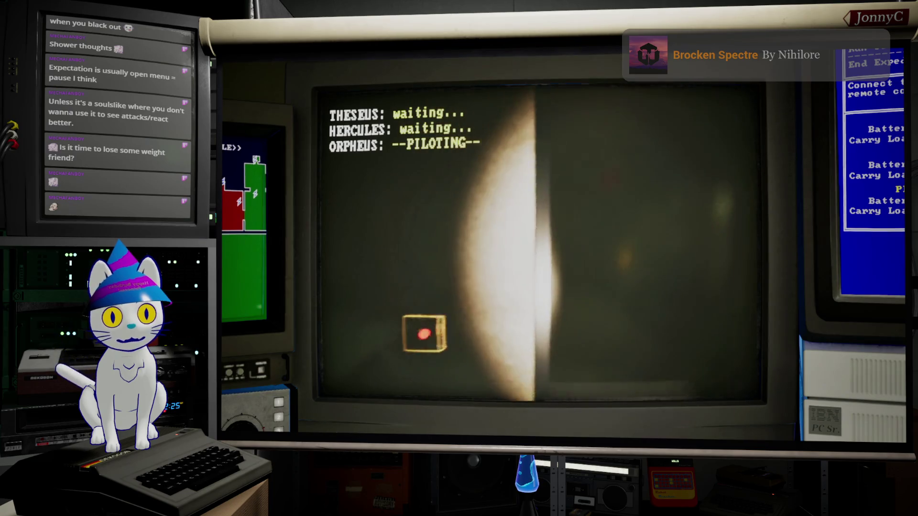
key(1)
key(d)
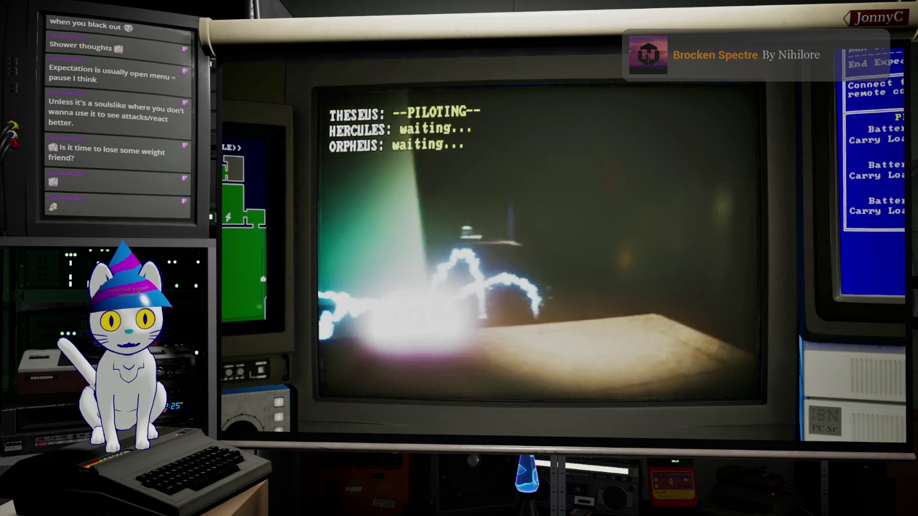
Drive Theseus into the lit doorway and try the wall button, dismissing the refused connection
key(d)
key(w)
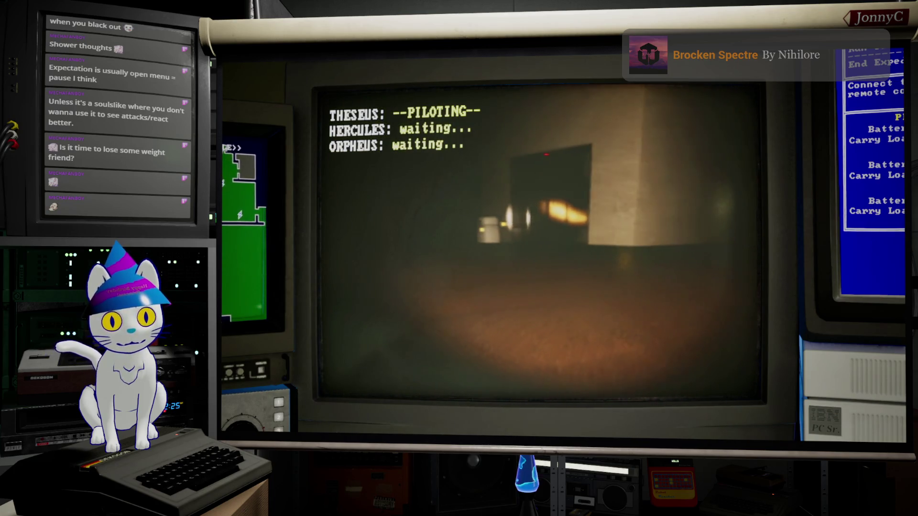
key(a)
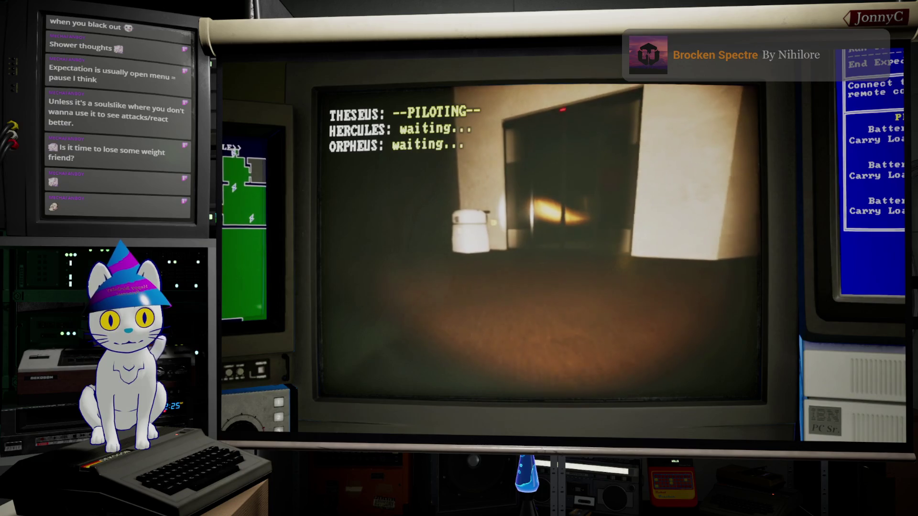
key(w)
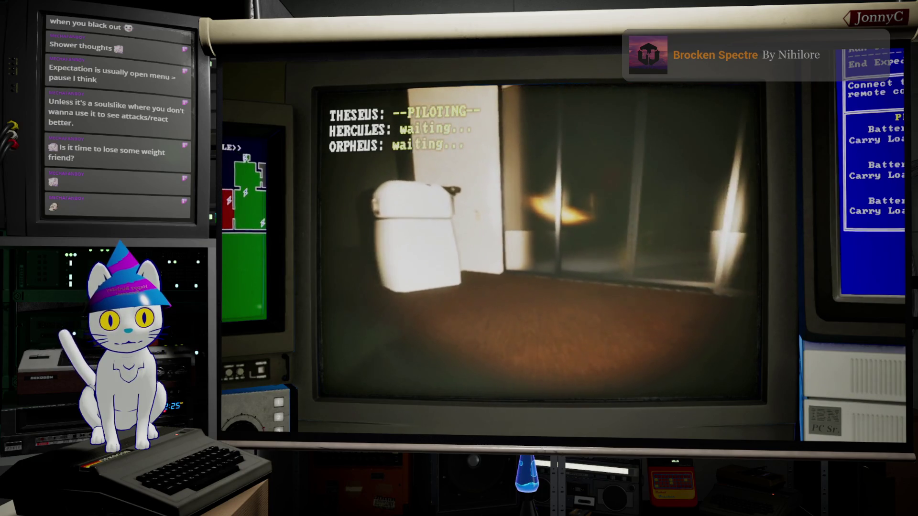
key(w)
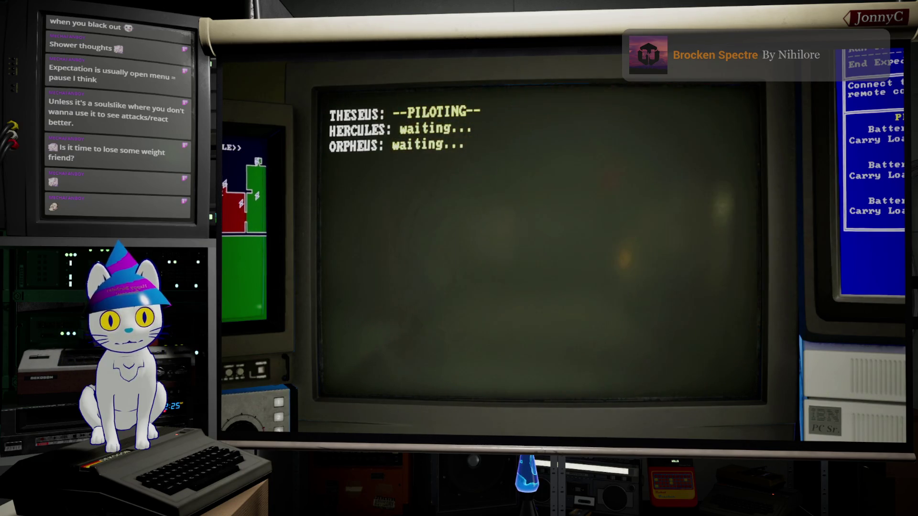
key(e)
key(Escape)
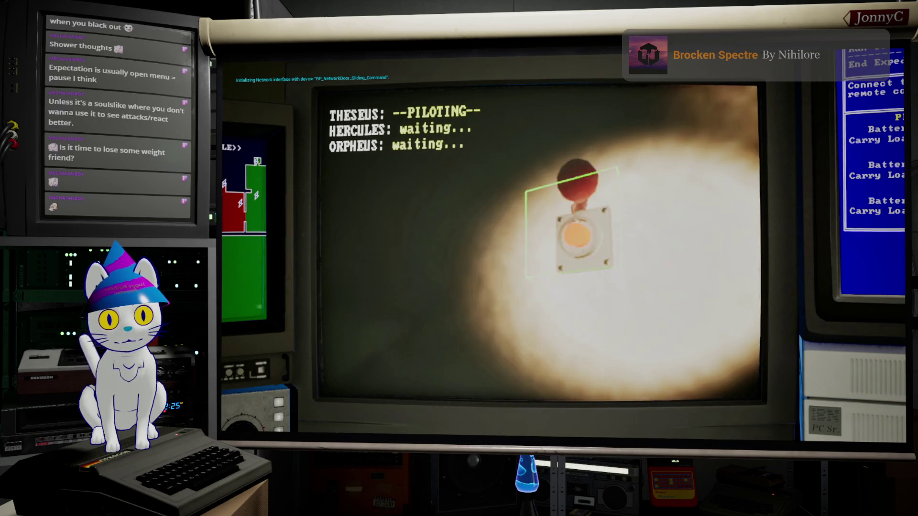
Back Theseus away, look along the corridor, and drive past the blue pillar into the room
key(s)
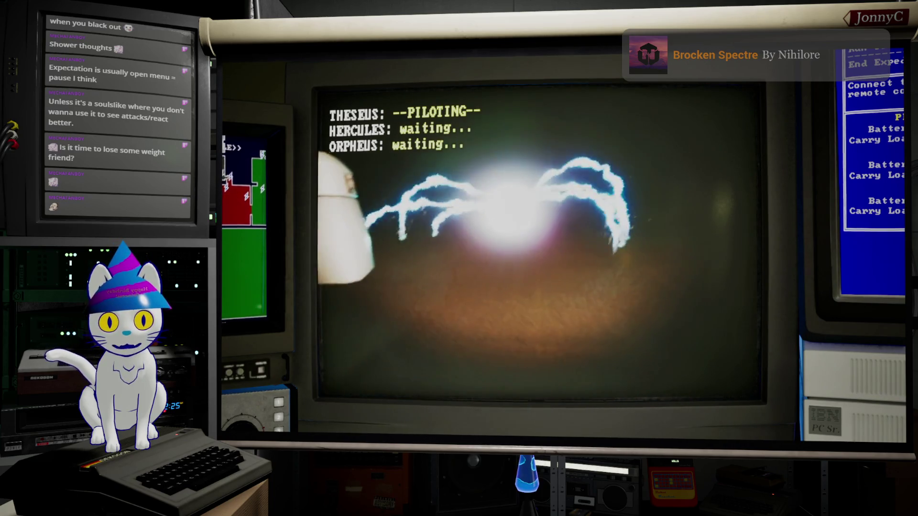
key(a)
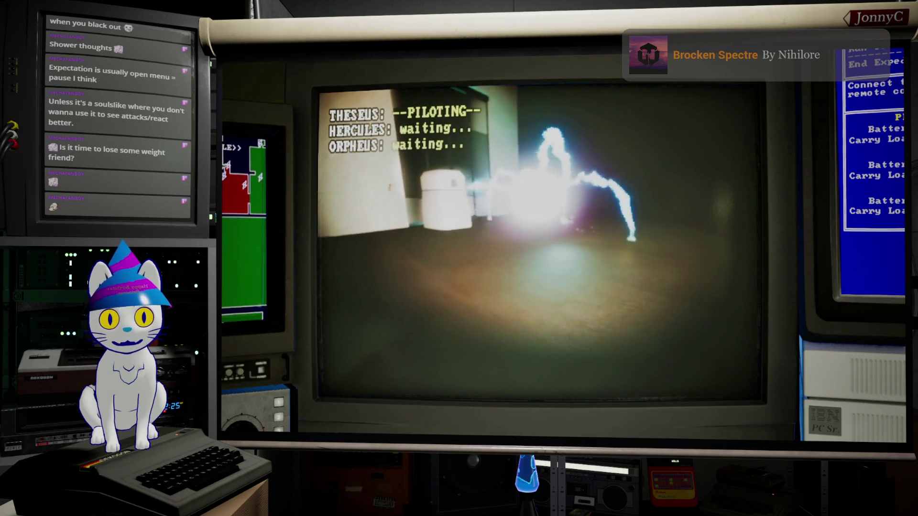
key(a)
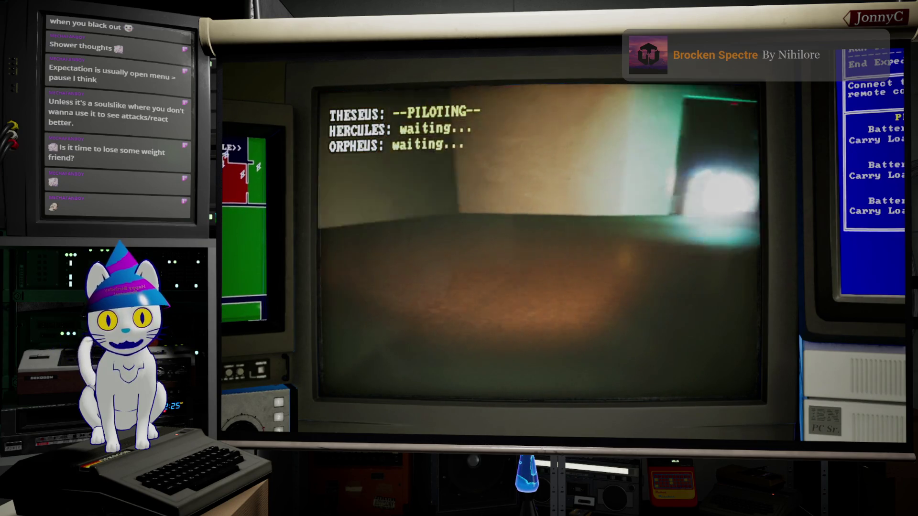
key(a)
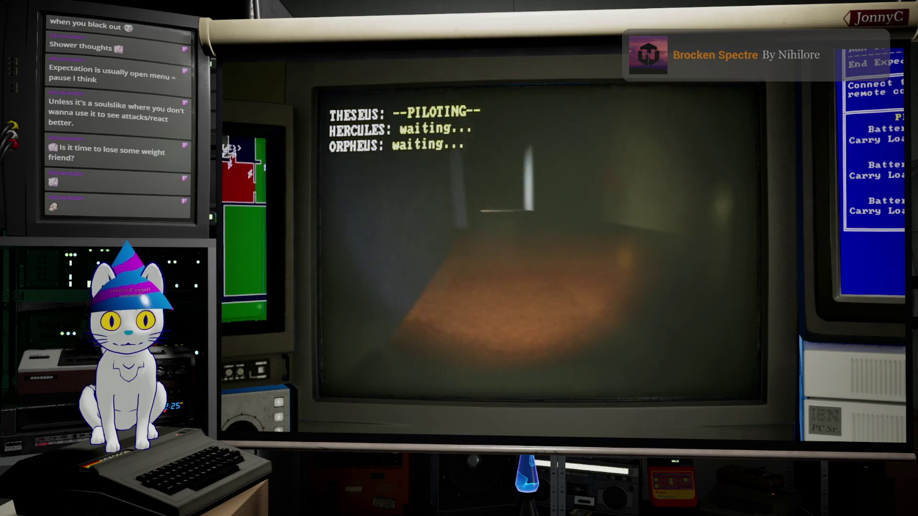
key(d)
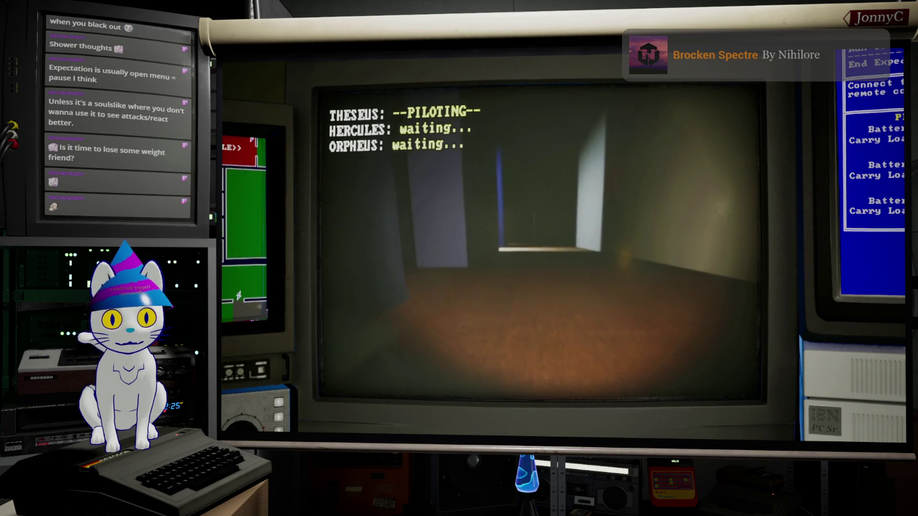
key(a)
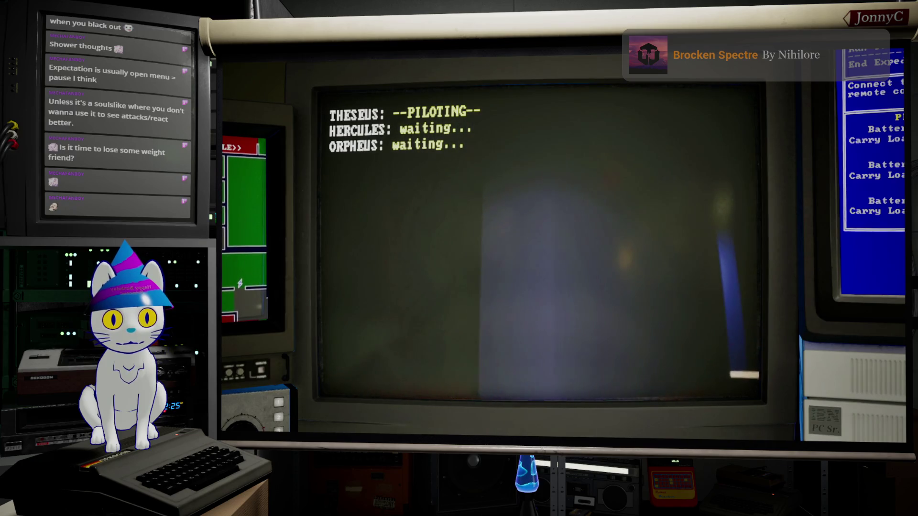
key(d)
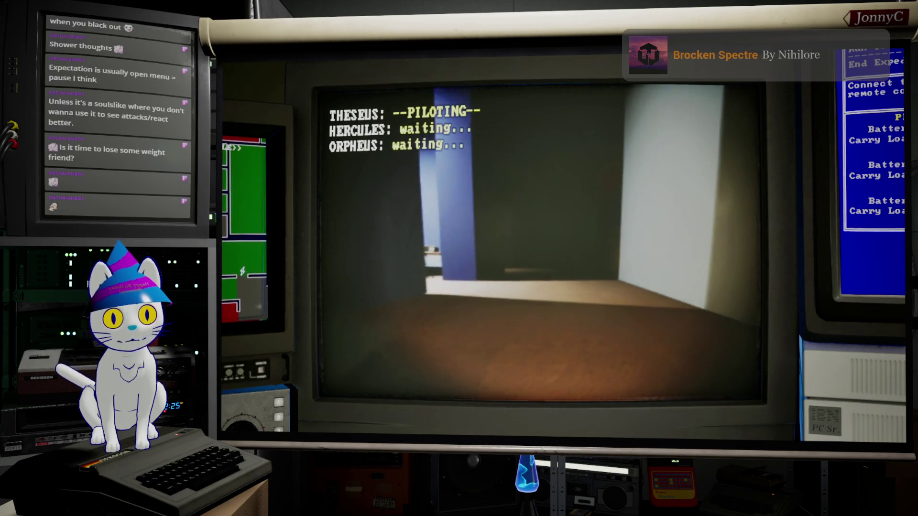
key(a)
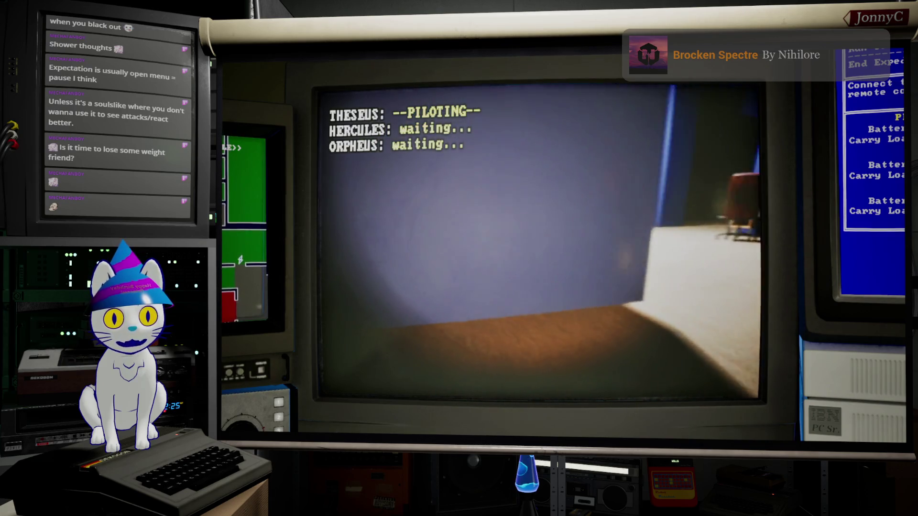
key(w)
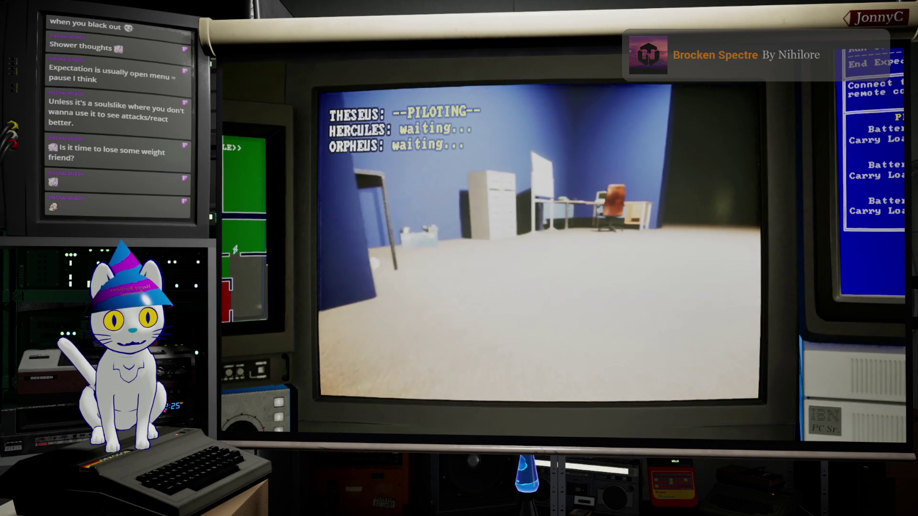
Survey the room's red cabinets with Theseus and turn toward the lit doorway
key(d)
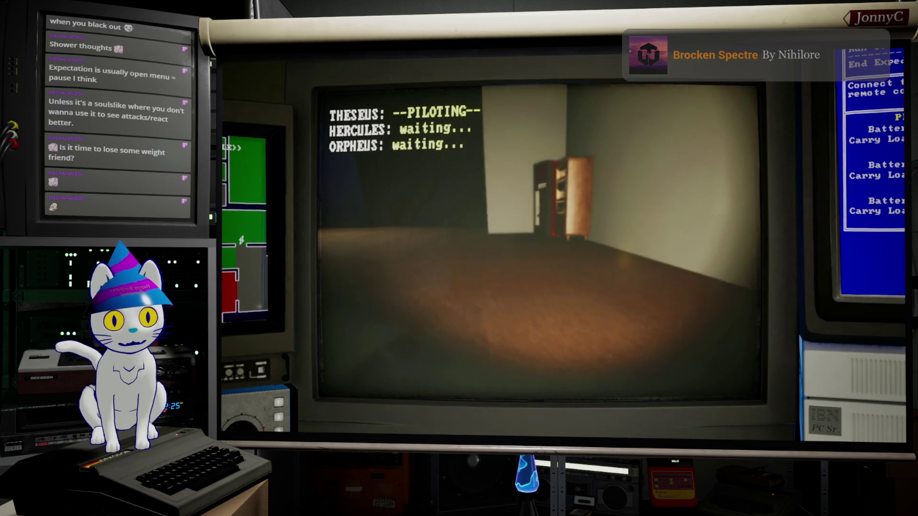
key(w)
key(d)
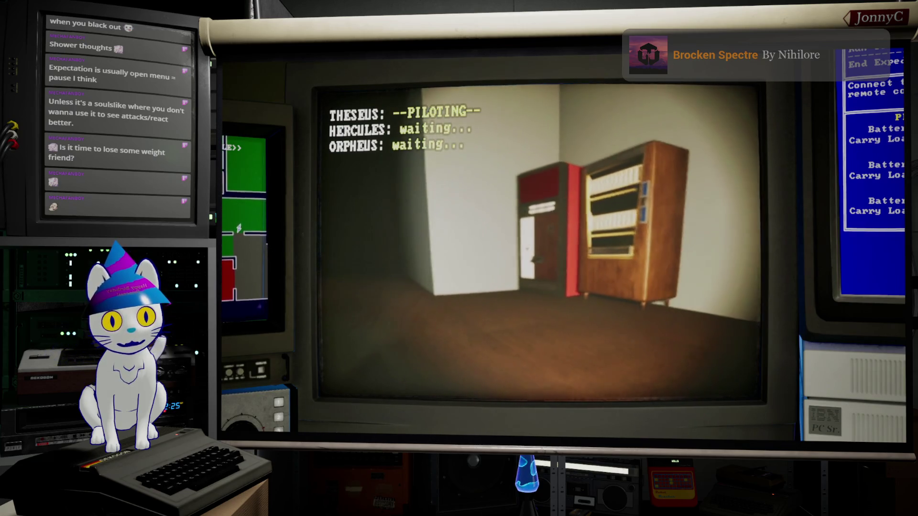
key(d)
key(d)
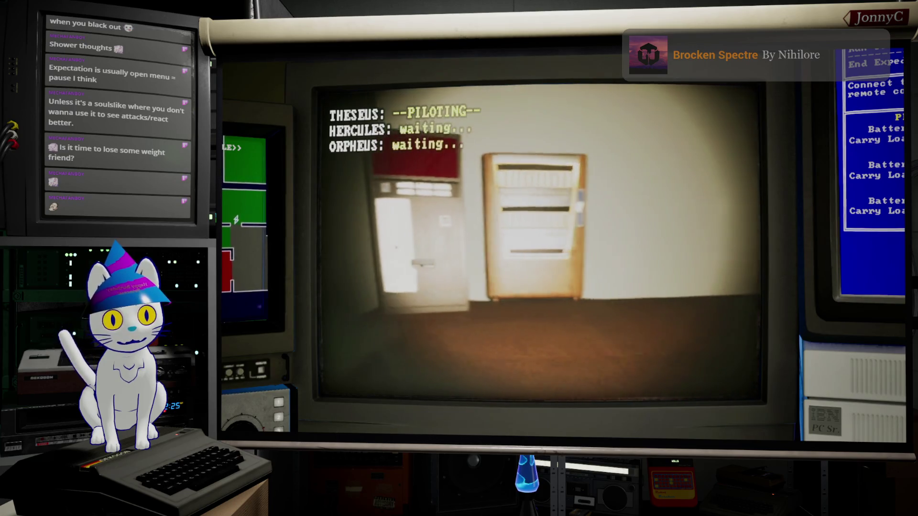
key(d)
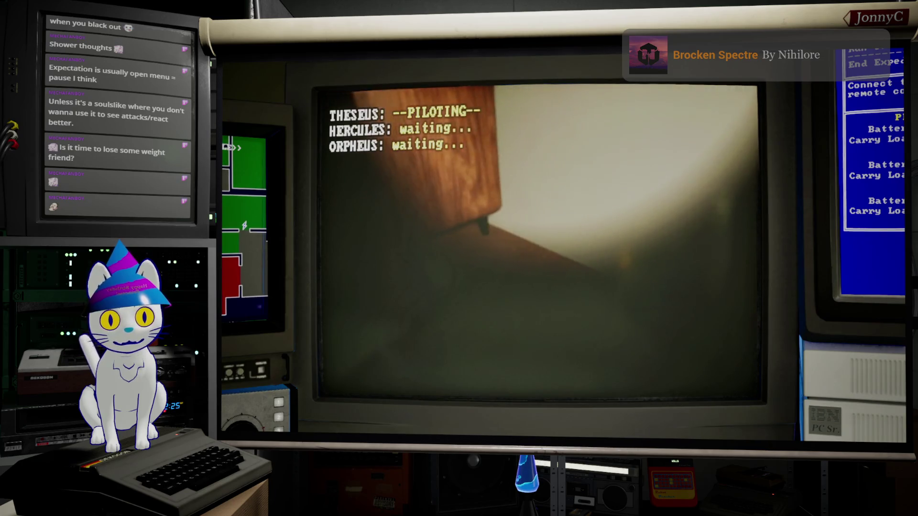
key(d)
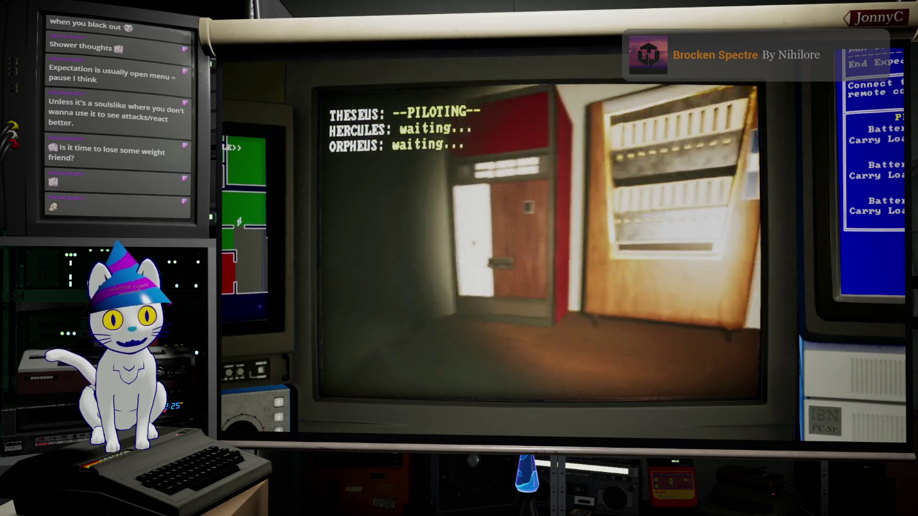
Bring Theseus up to the network door to open BP_NetworkDoor_Sliding14
key(w)
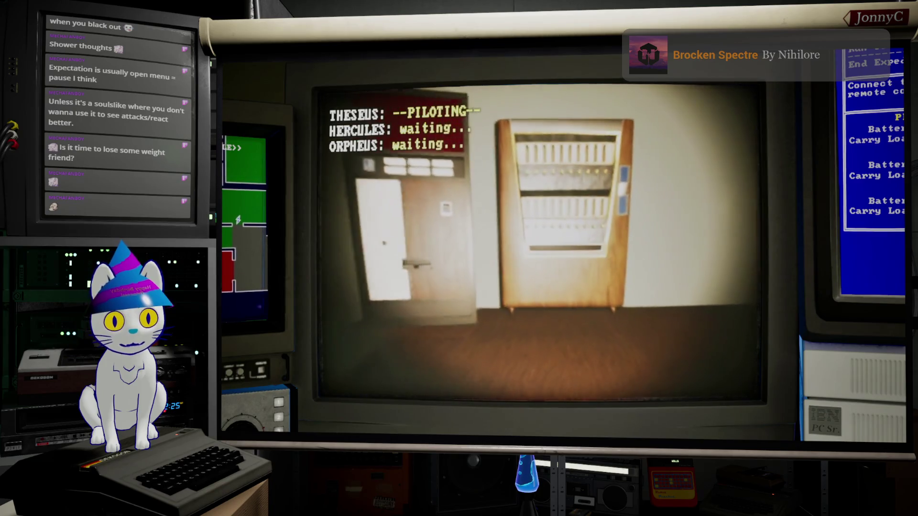
key(d)
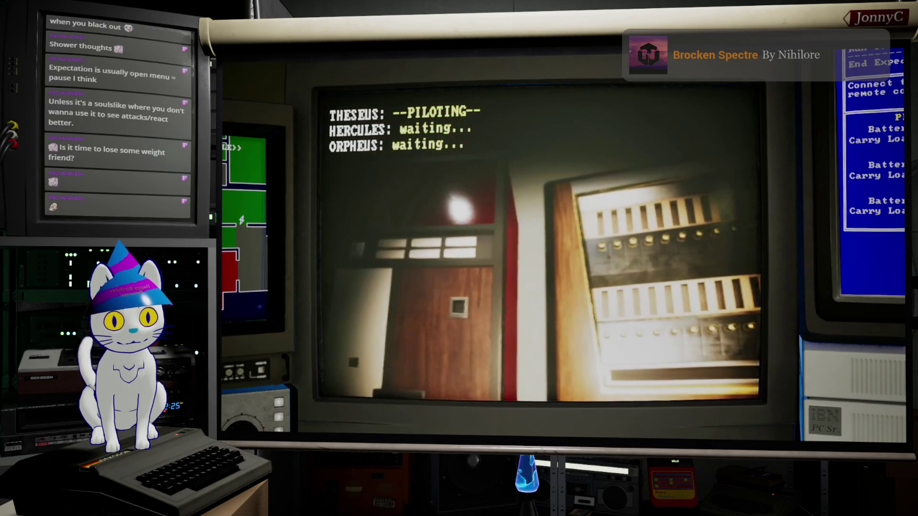
key(d)
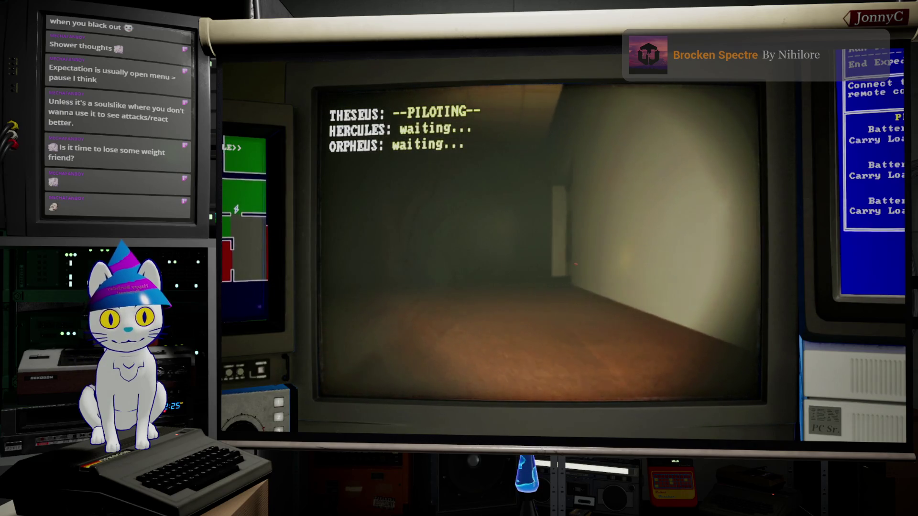
key(d)
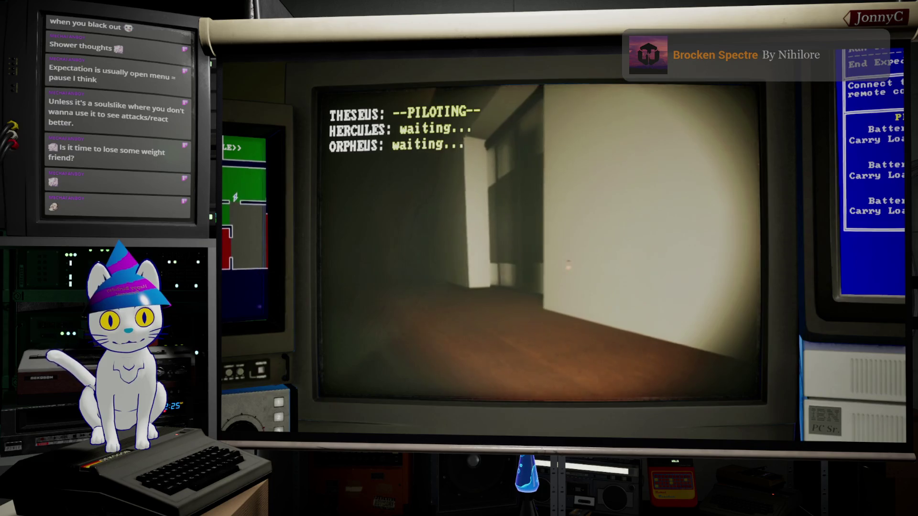
key(d)
key(w)
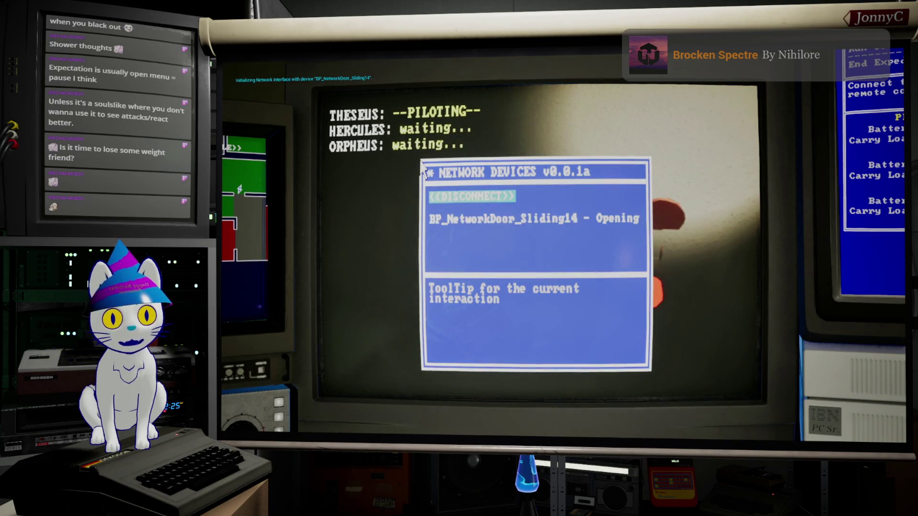
Drive Theseus into the desk room with the whiteboard
key(a)
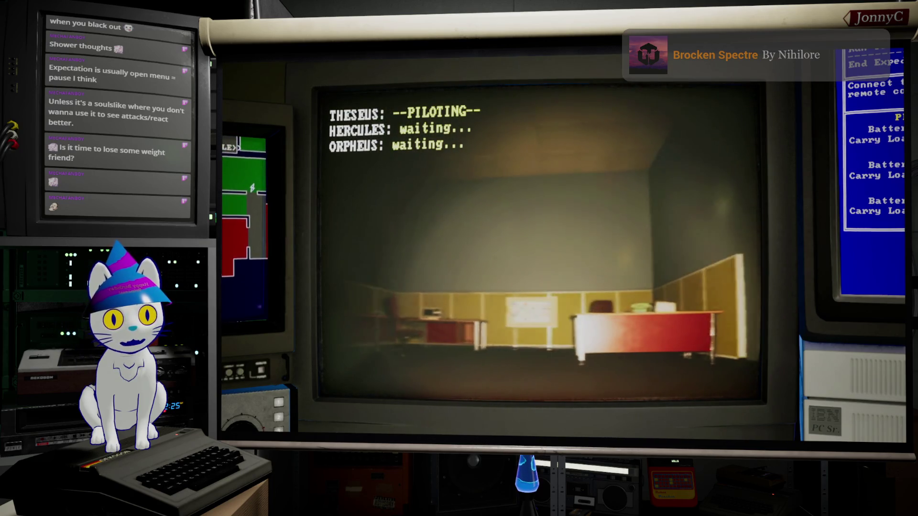
key(w)
key(w)
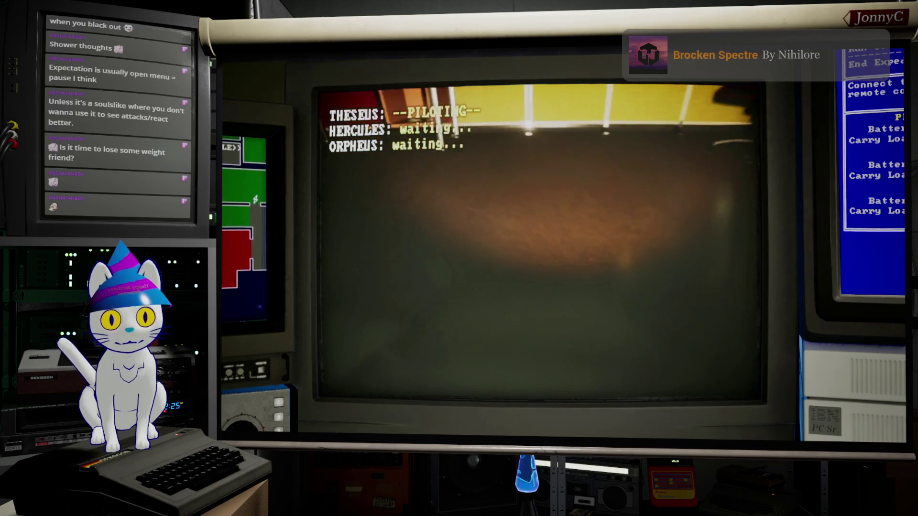
key(w)
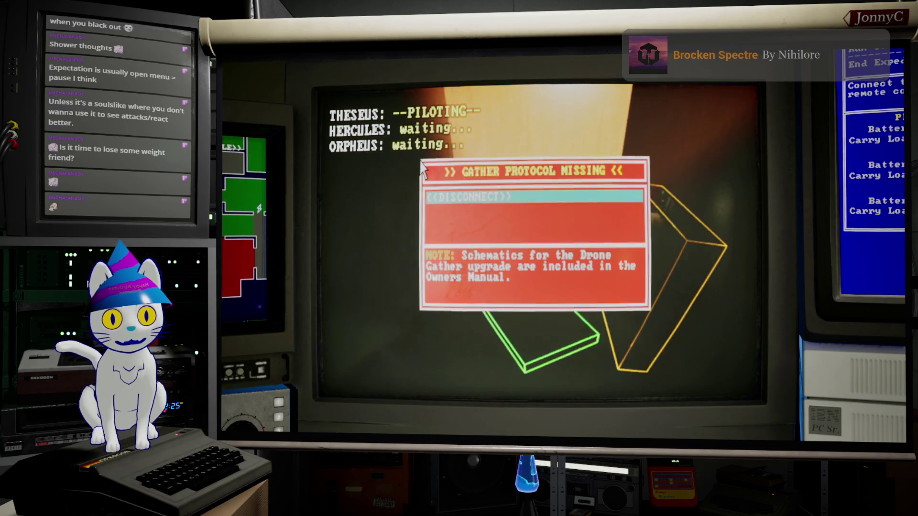
Back Theseus off the cabinet, then cycle through Hercules and Theseus to pilot Orpheus
key(s)
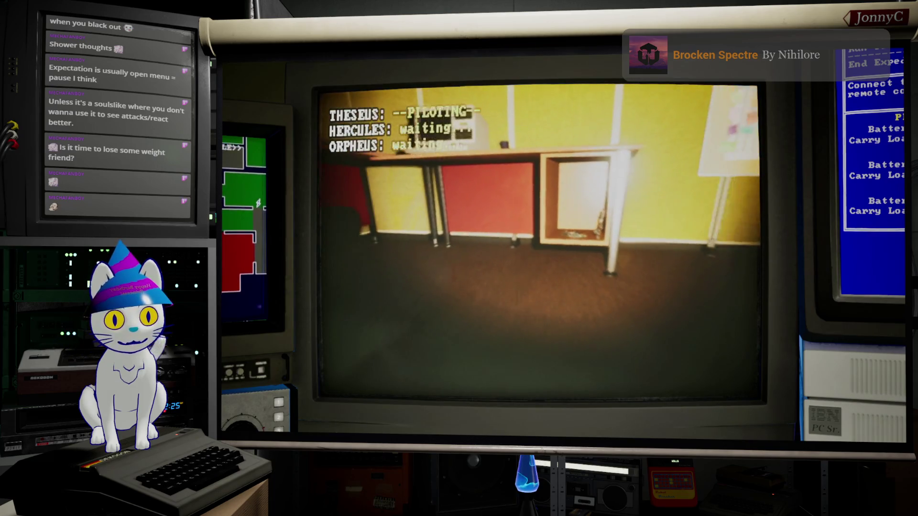
key(2)
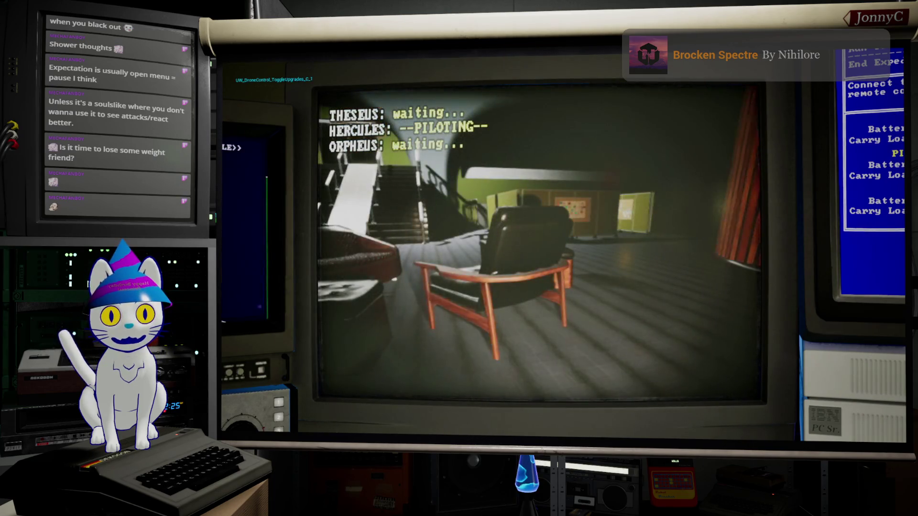
key(d)
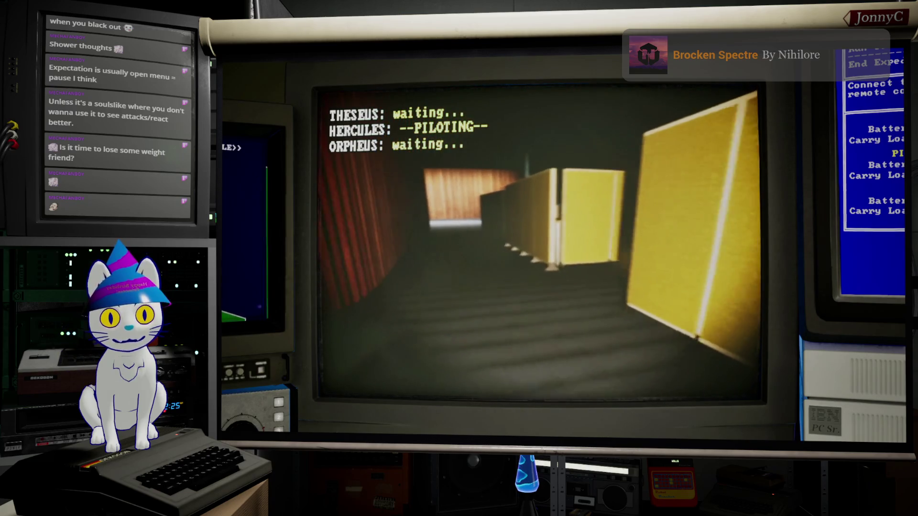
key(1)
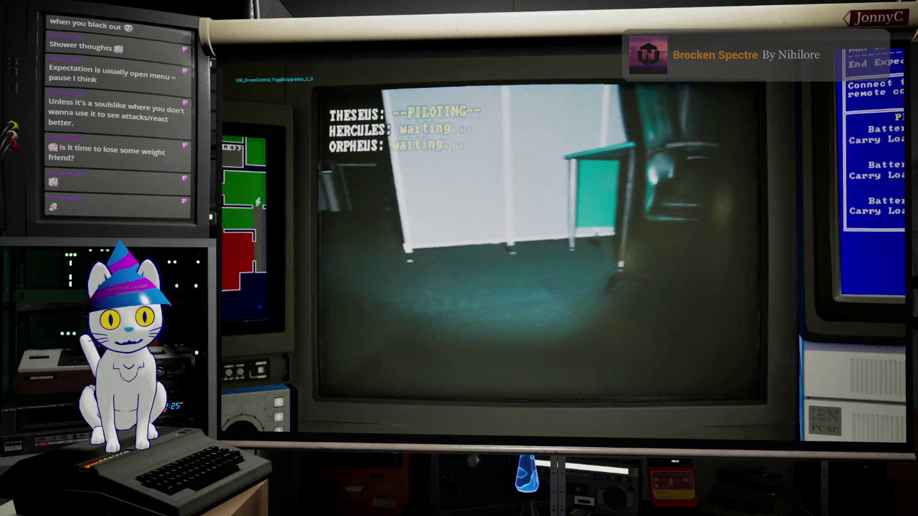
key(2)
key(3)
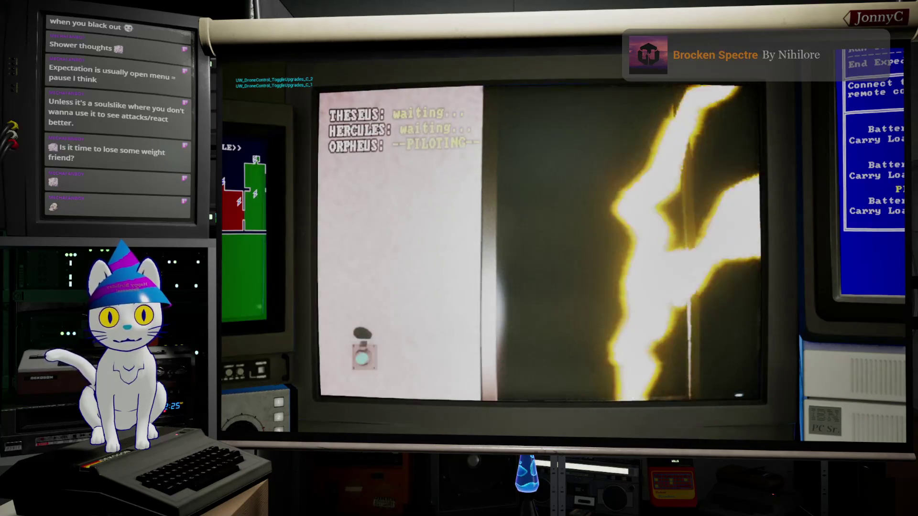
Steer Orpheus past the pillar and through the doorway into the room with chairs
key(d)
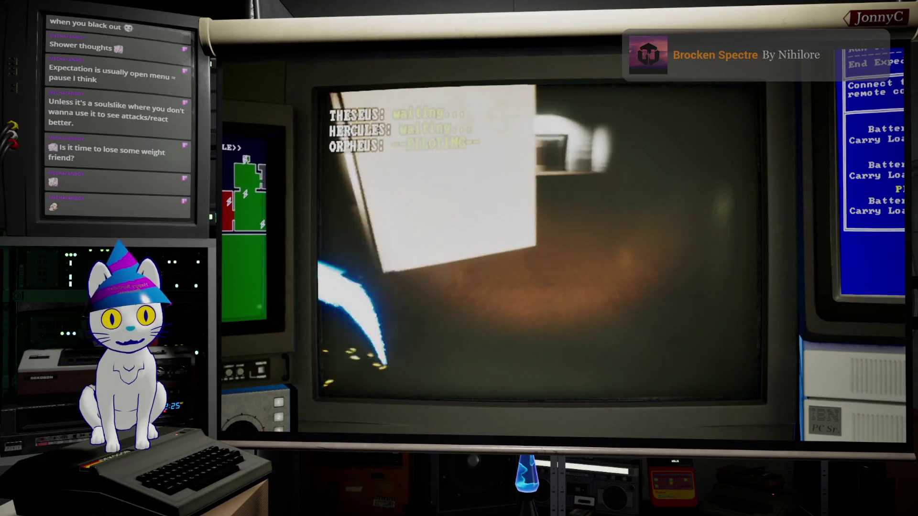
key(d)
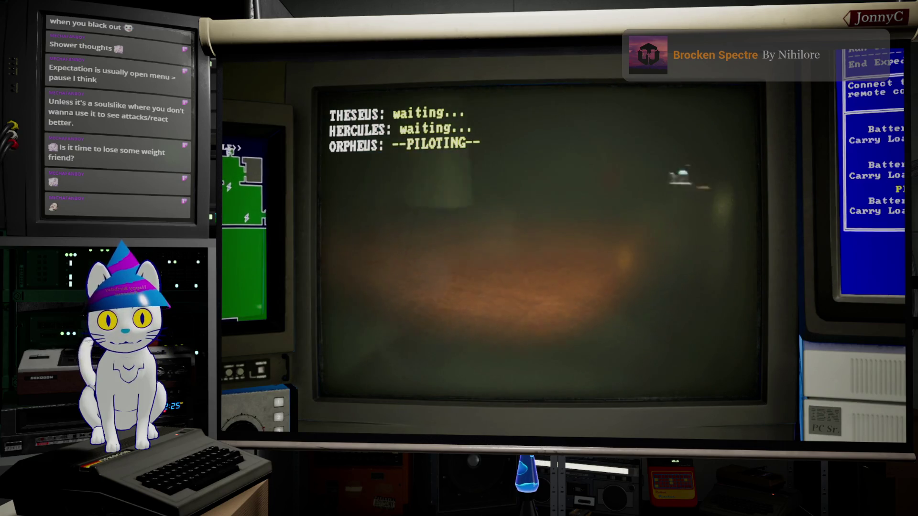
key(w)
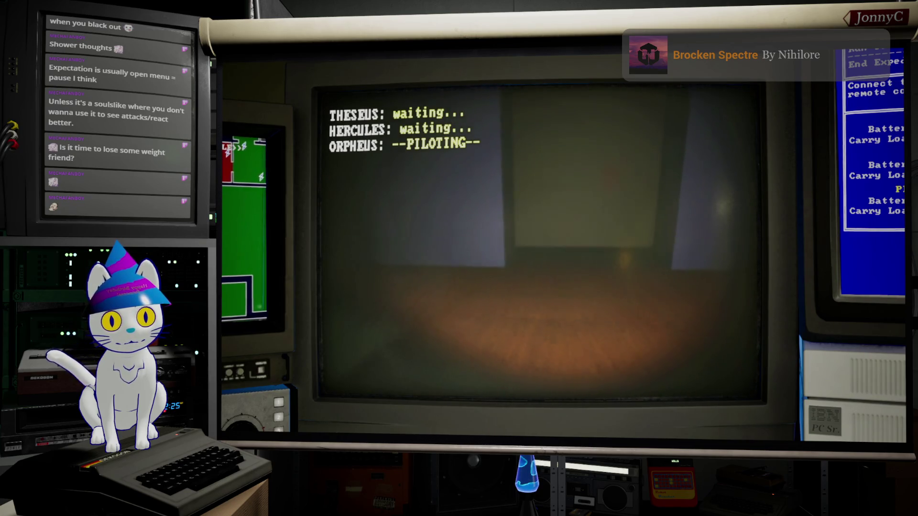
key(a)
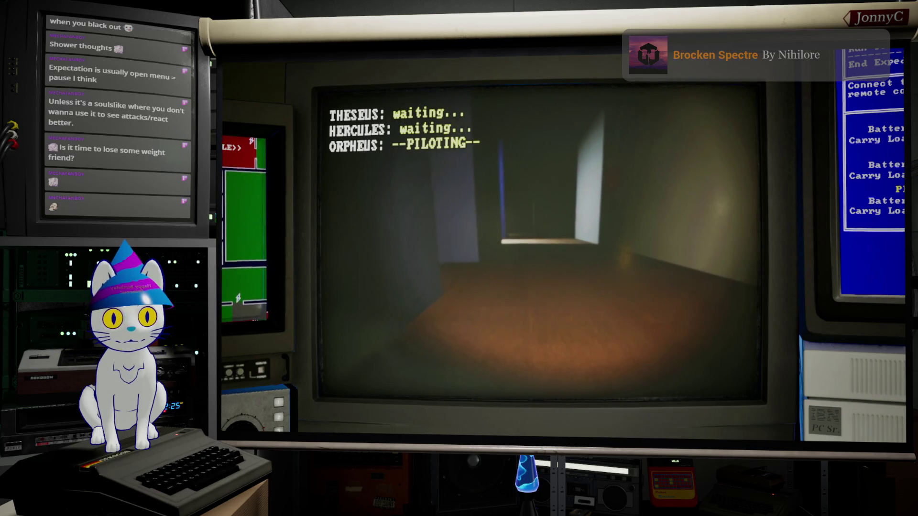
key(w)
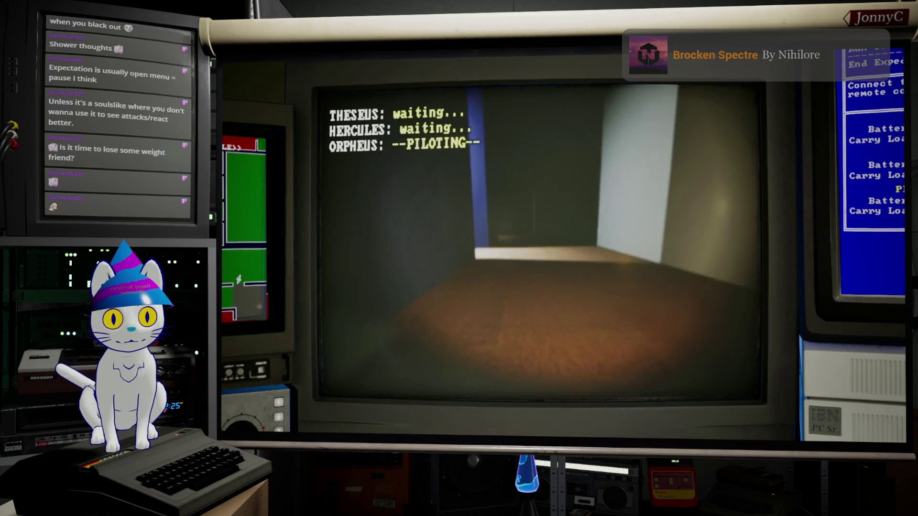
key(d)
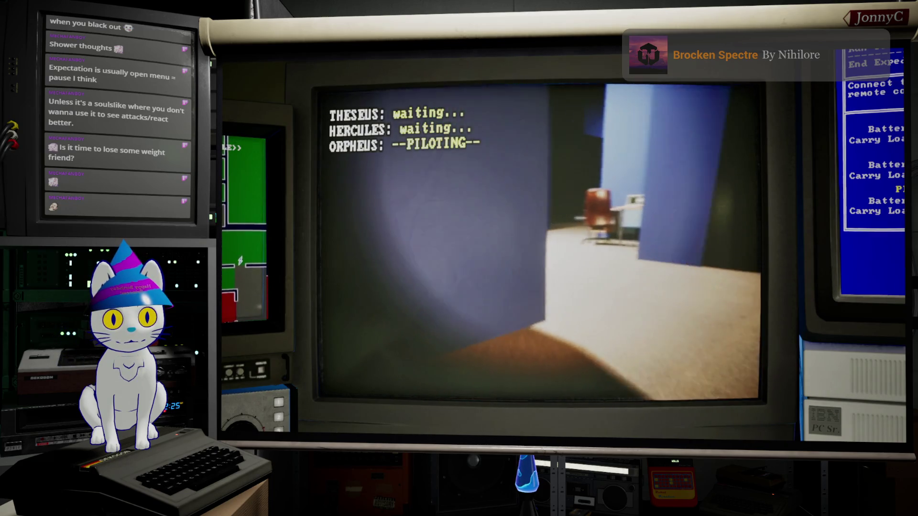
key(w)
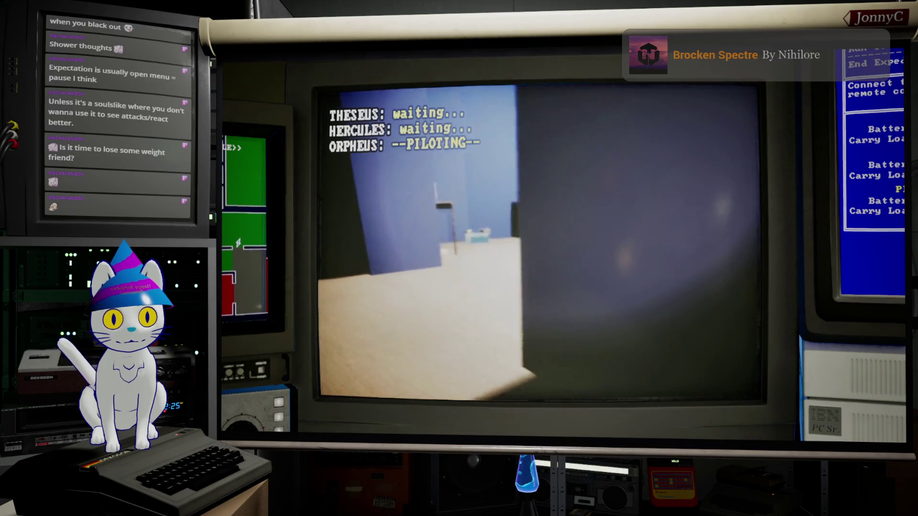
Drive Orpheus through the corner door to the lit desk, then hand control to Theseus
key(d)
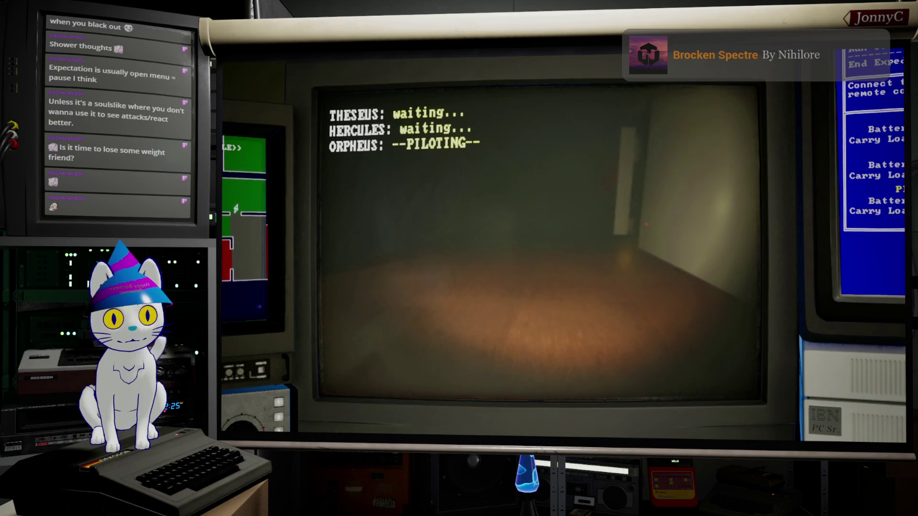
key(w)
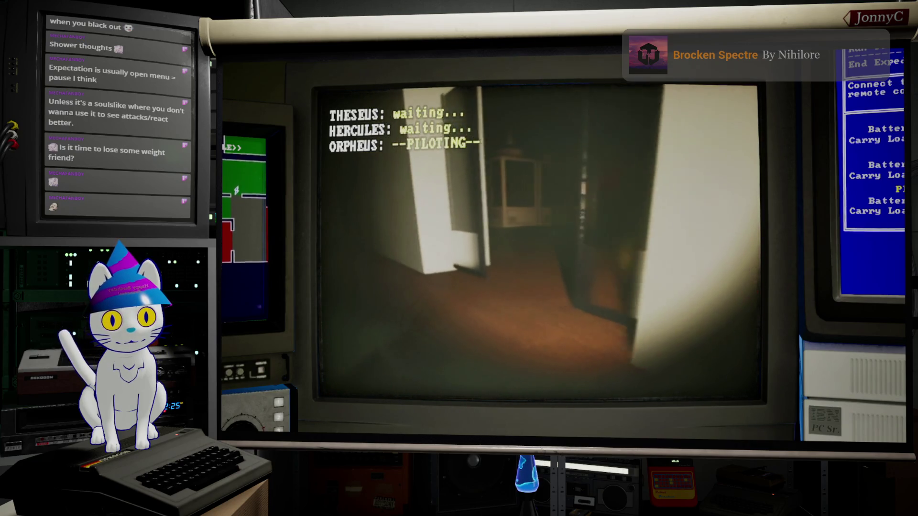
key(w)
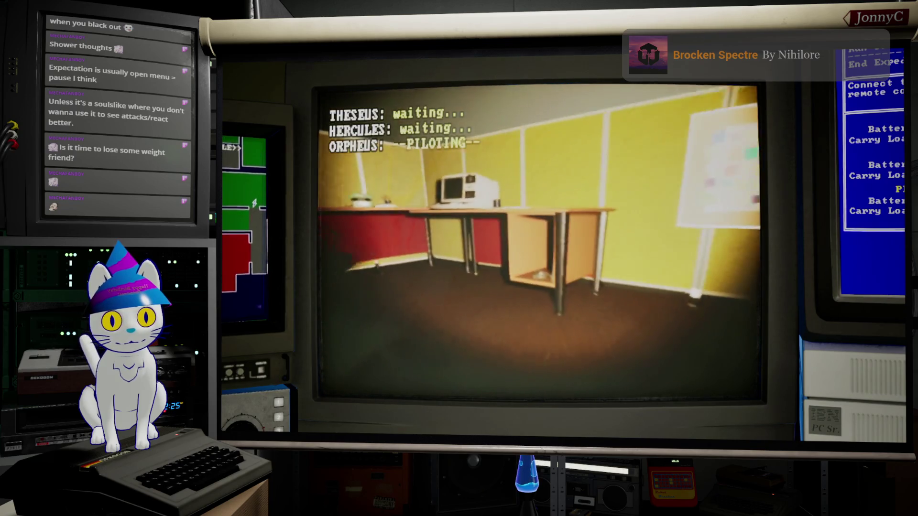
key(a)
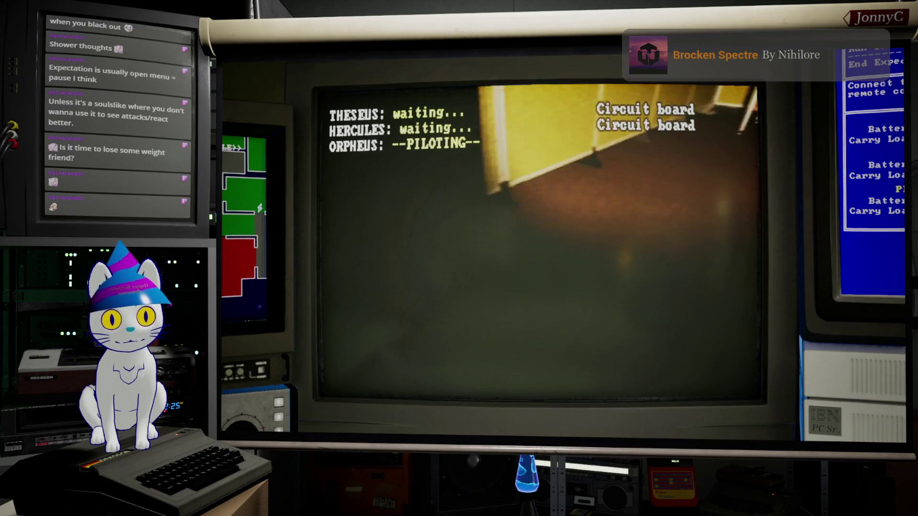
key(a)
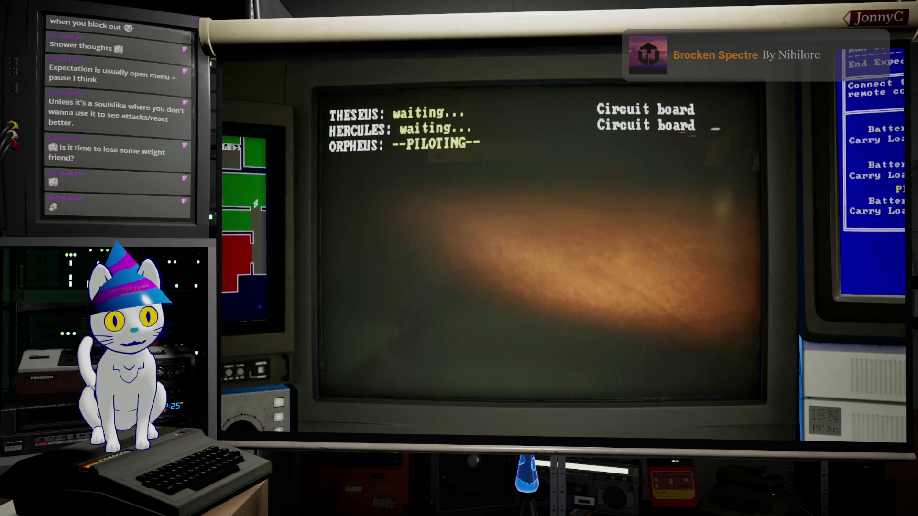
key(Tab)
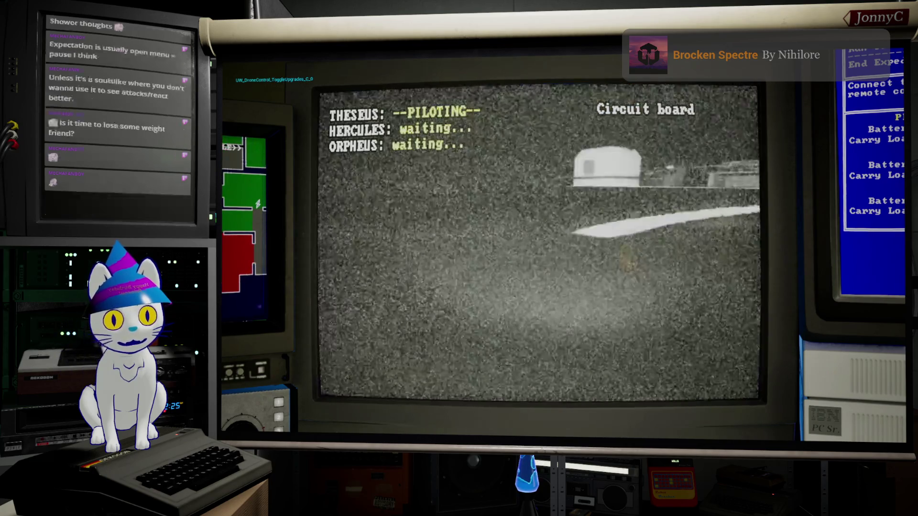
Drive Theseus along the white railing into the server-rack aisles, then alt-tab to AFFiNE
key(a)
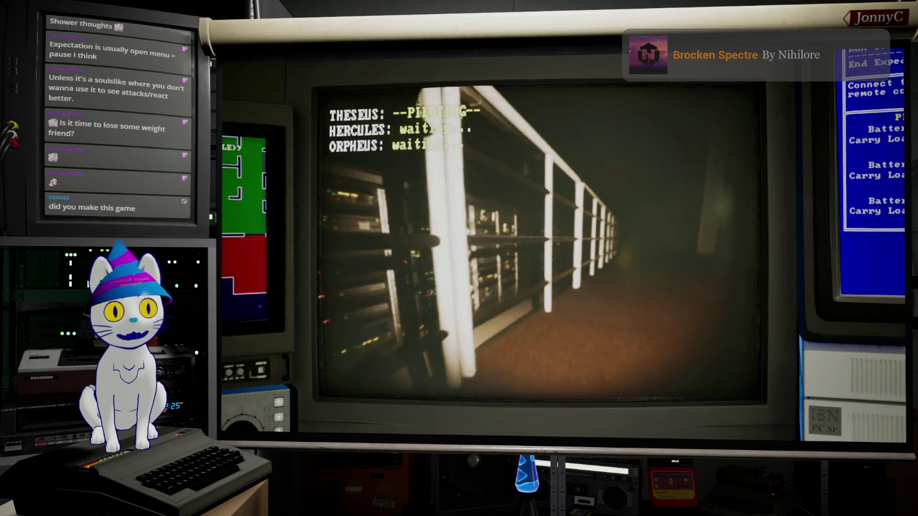
key(d)
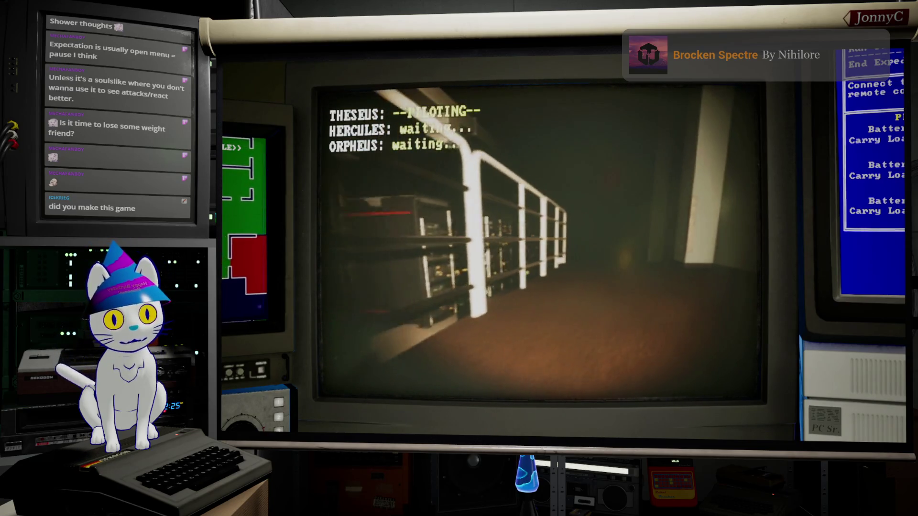
key(a)
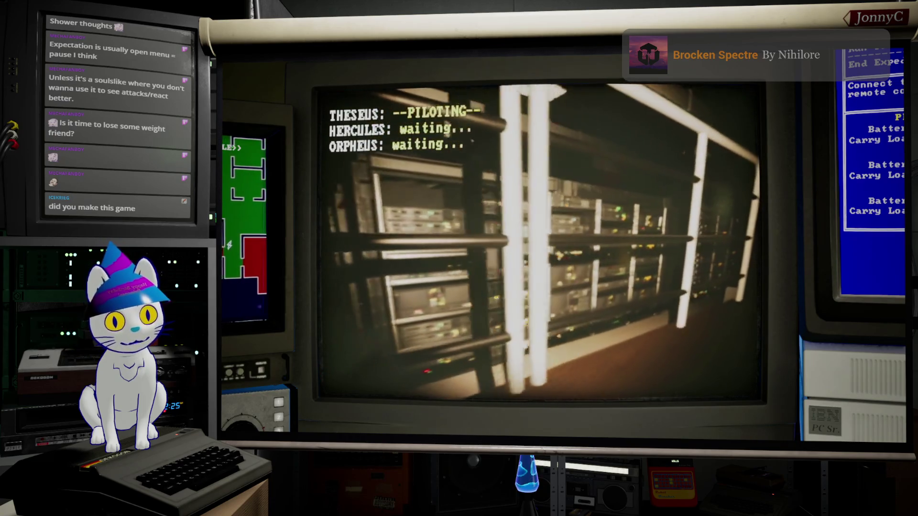
key(w)
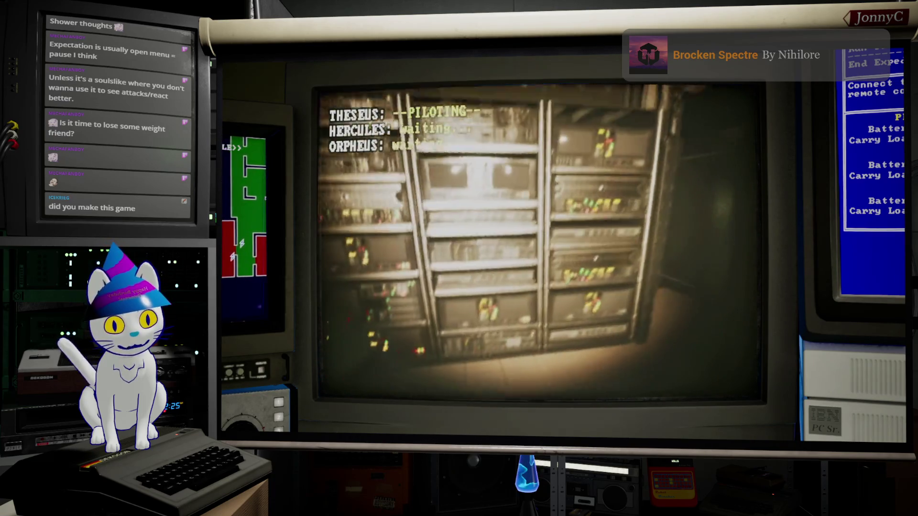
key(d)
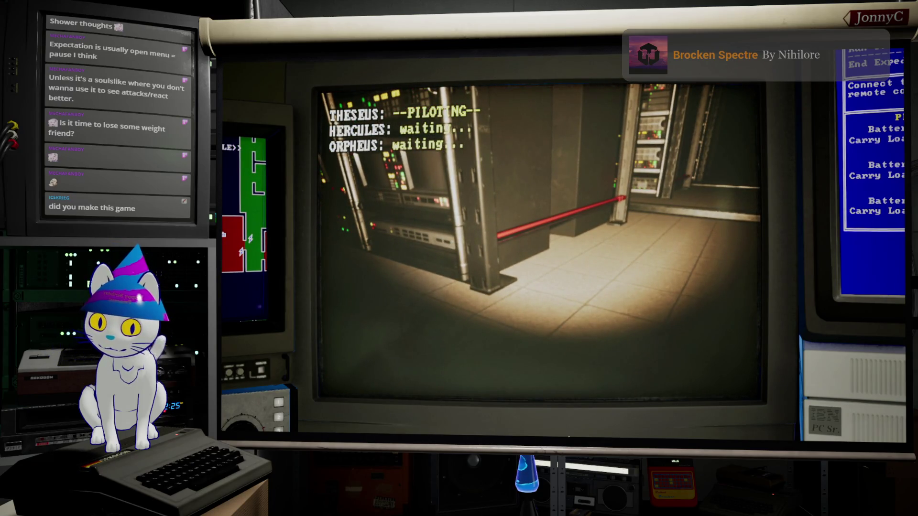
key(alt+Tab)
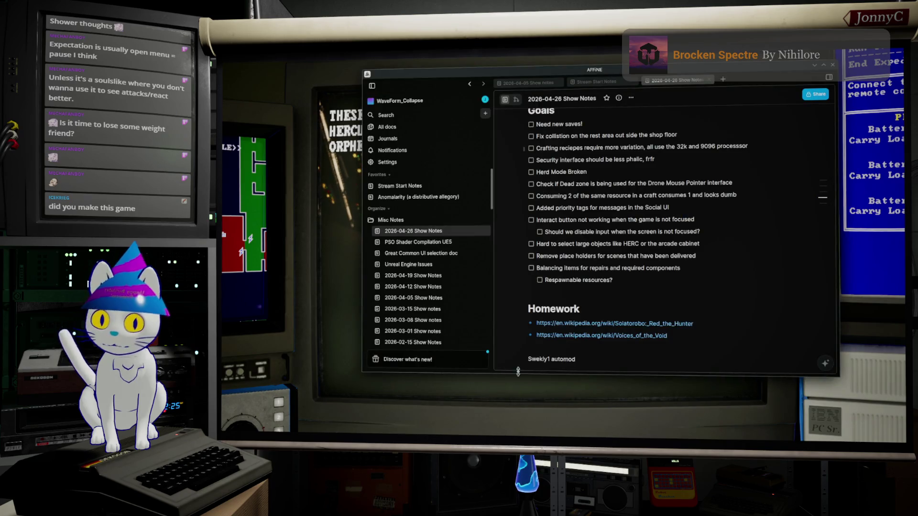
Open the 'Anomalarity (a distributive allegory)' document from the AFFiNE sidebar
click(430, 197)
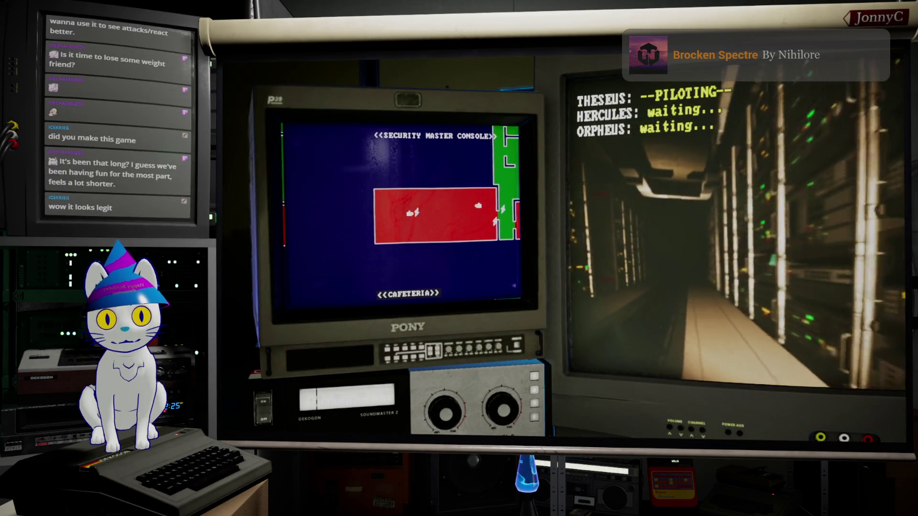
Download KEY_HASH-19770321.CSV from the network device, then choose <<DISCONNECT>>
key(Right)
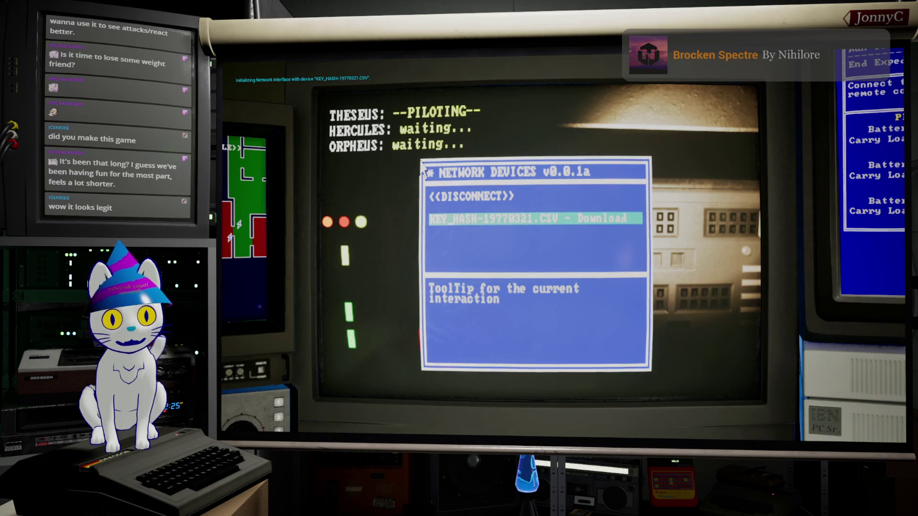
key(Up)
key(Down)
key(Return)
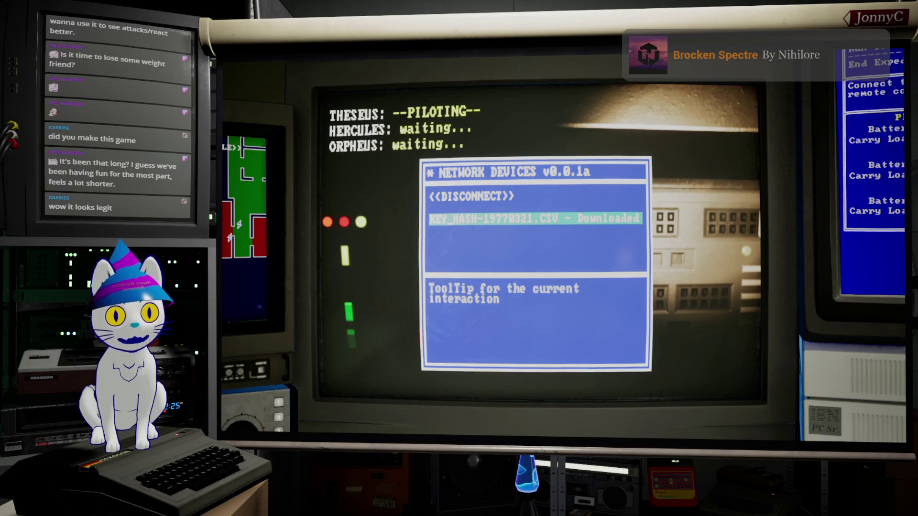
key(Up)
key(Return)
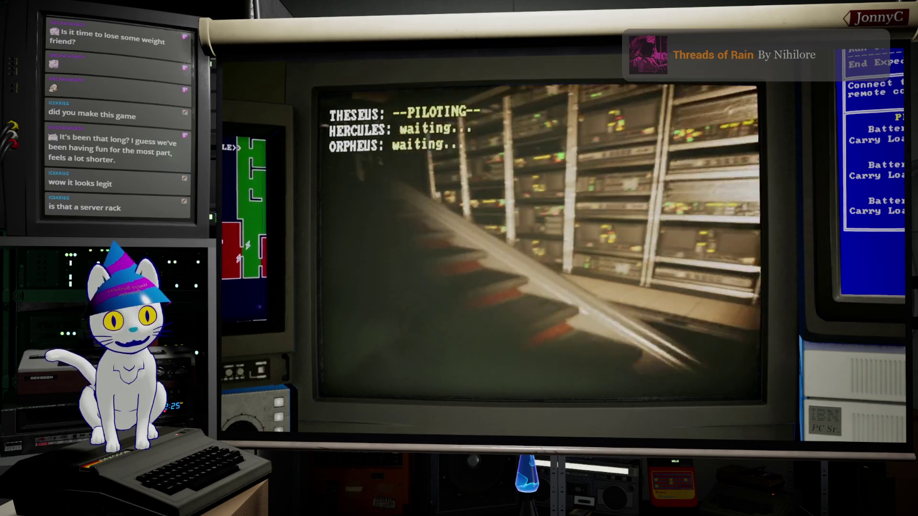
Navigate the drone terminal to End Expedition and highlight Recall Drones
key(Down)
key(Down)
key(Down)
key(Return)
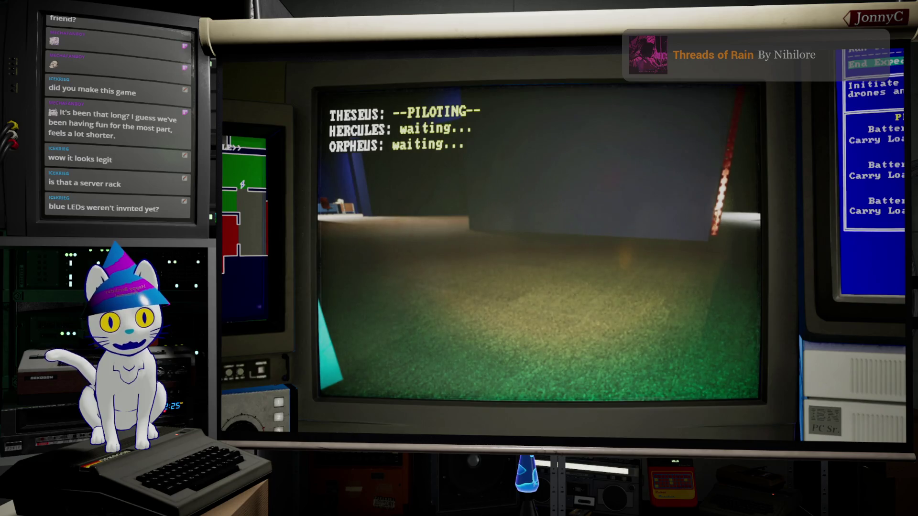
key(Down)
key(Down)
key(Down)
key(Return)
key(Up)
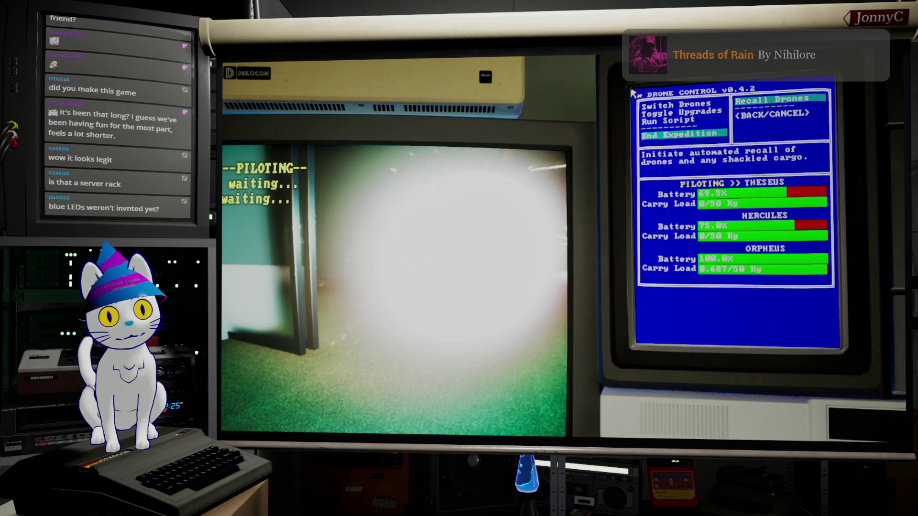
Confirm Recall Drones, let the clock advance to 06.00.00, then switch to the browser
key(Return)
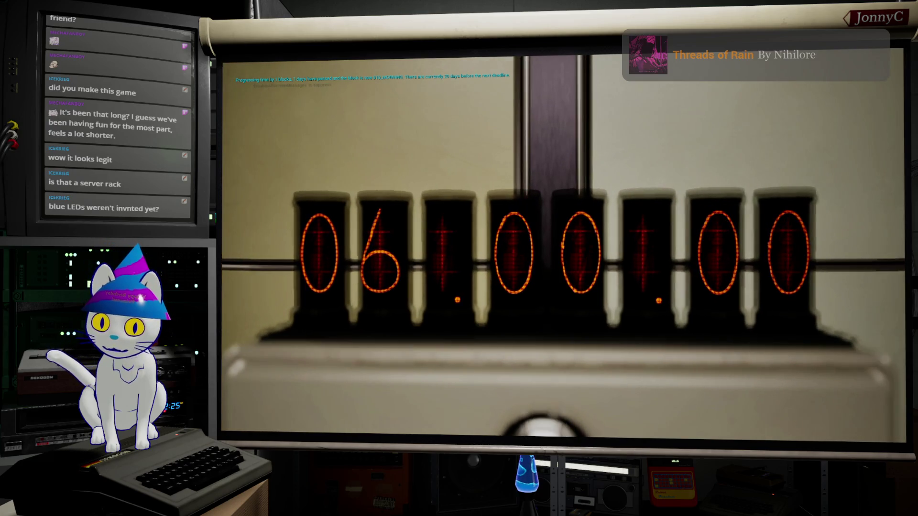
key(alt+Tab)
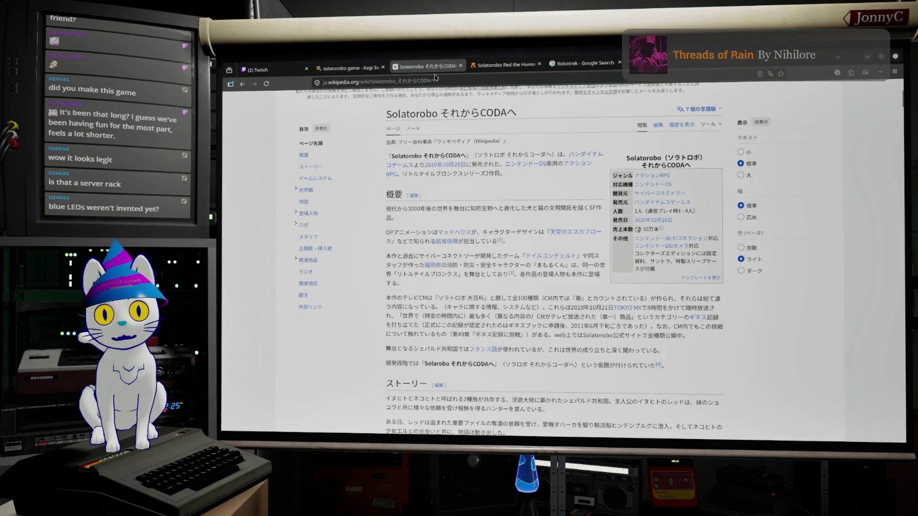
Search Wikipedia for 'Blue led device'
click(434, 80)
click(830, 259)
scroll(830, 259, up, 2)
scroll(830, 260, up, 3)
click(453, 101)
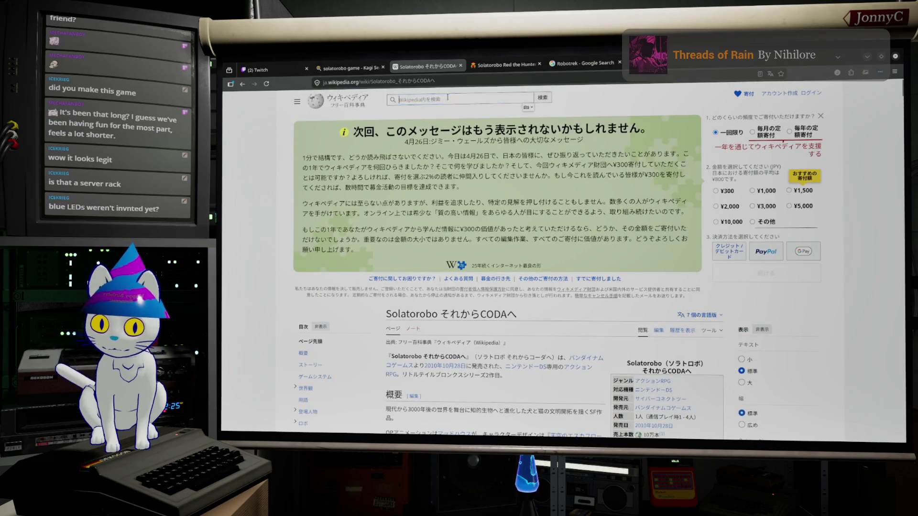
text(Bk)
key(BackSpace)
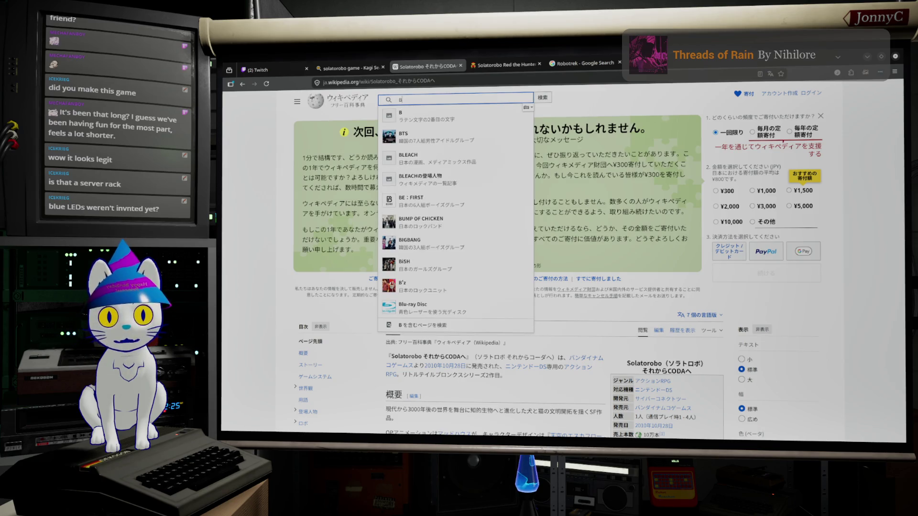
text(lue led d)
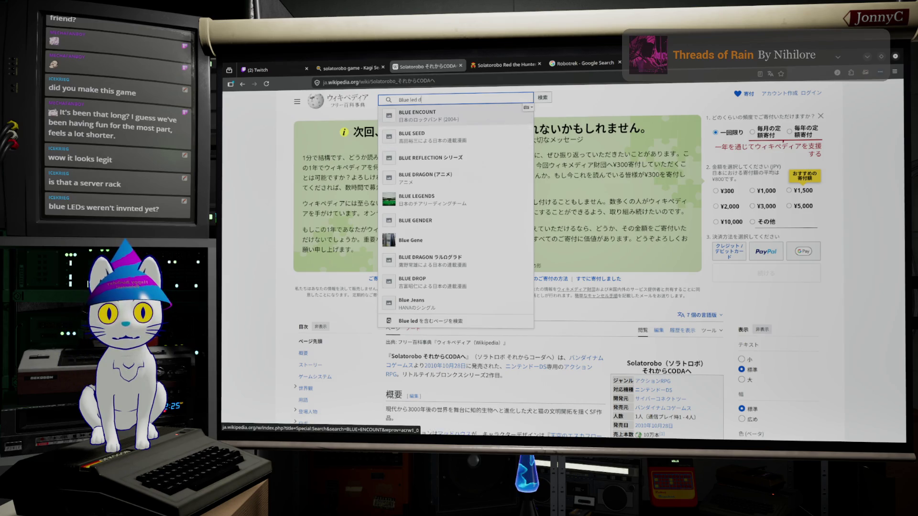
text(evice)
key(Return)
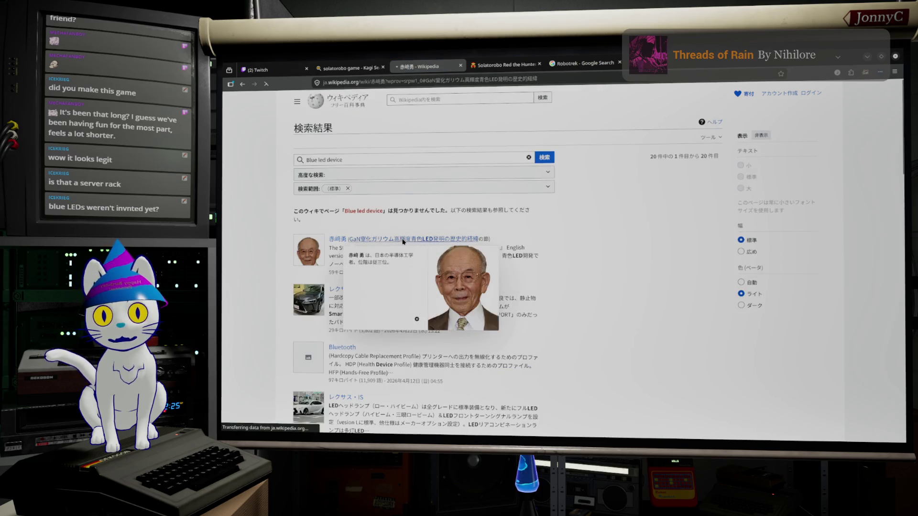
Open the first result, switch to its English version, then minimise the browser
click(383, 239)
scroll(508, 217, up, 15)
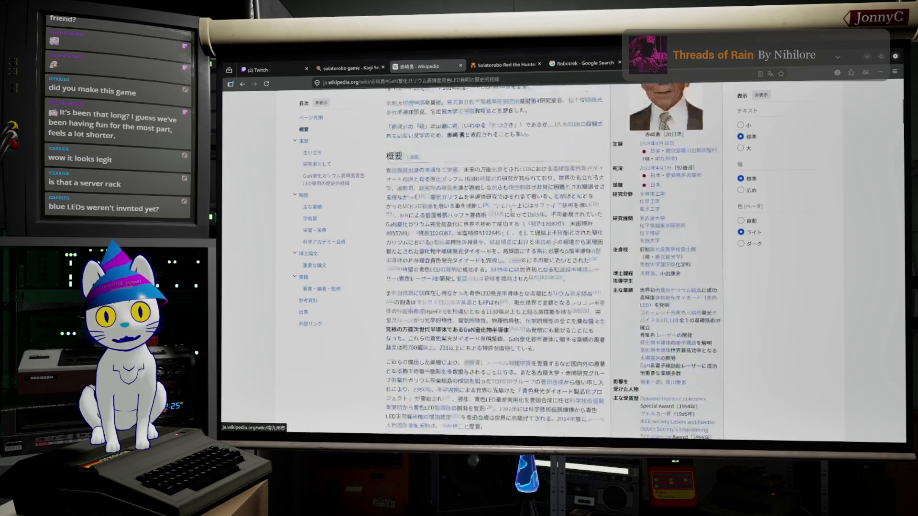
click(686, 124)
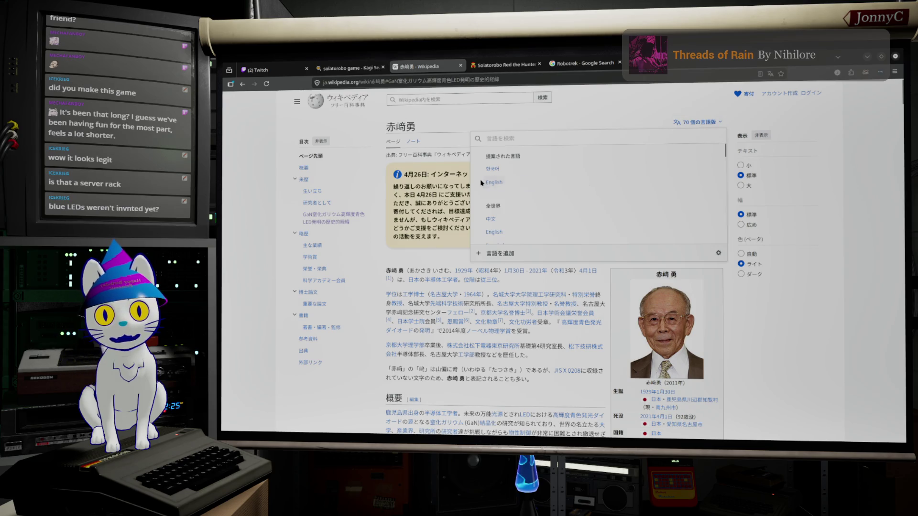
click(492, 182)
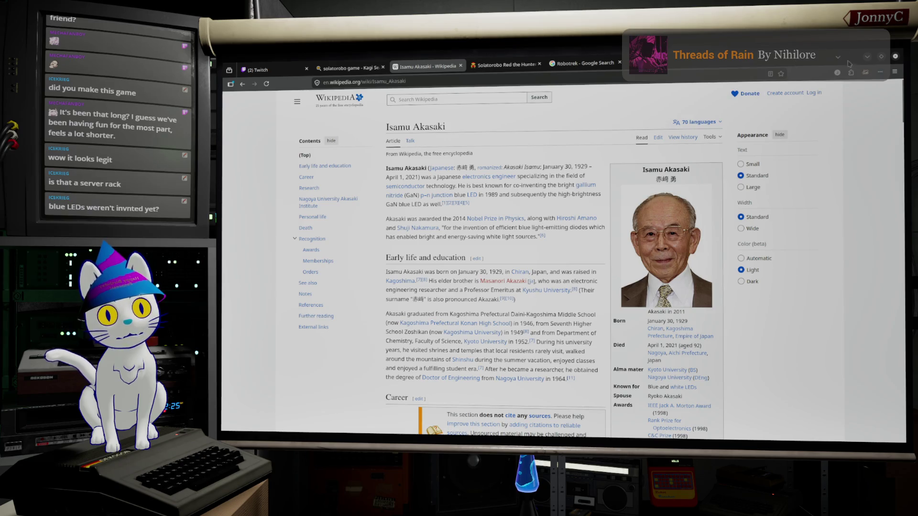
click(867, 57)
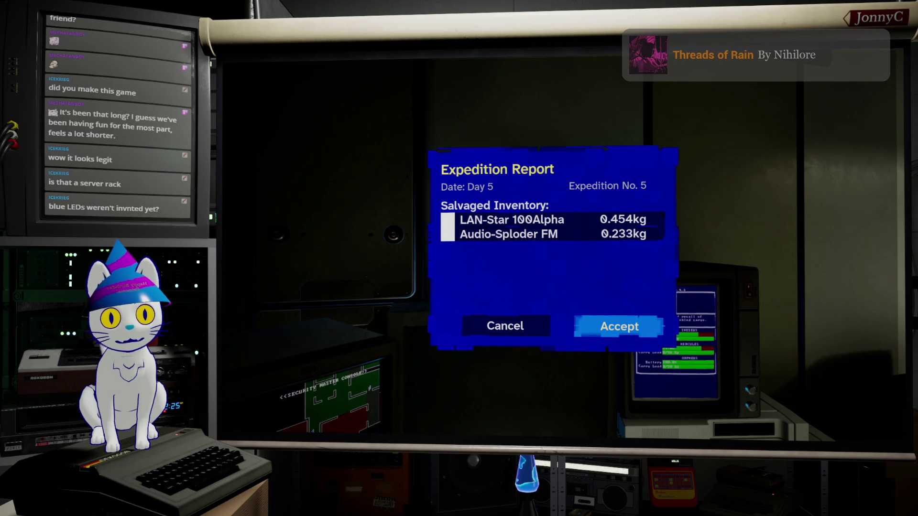
Accept the Expedition No. 5 report and walk through the doorway toward the workbench
key(Return)
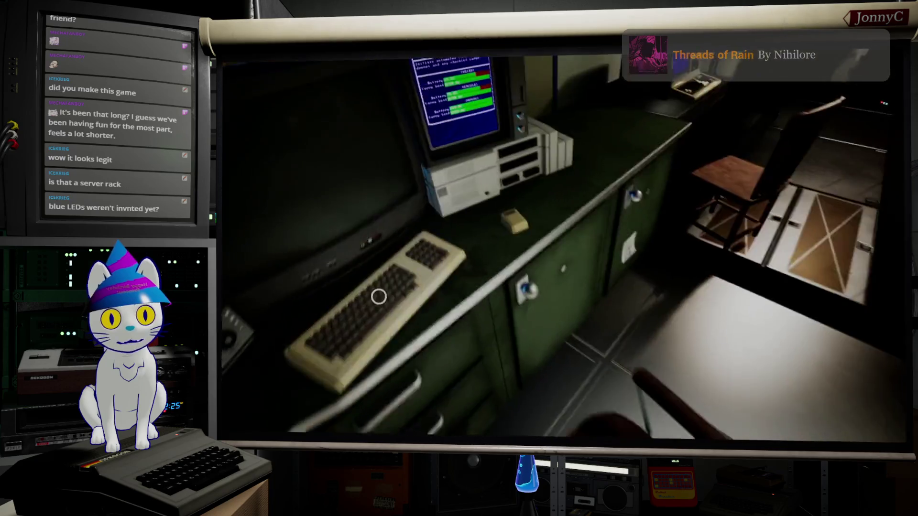
mouse_move(483, 302)
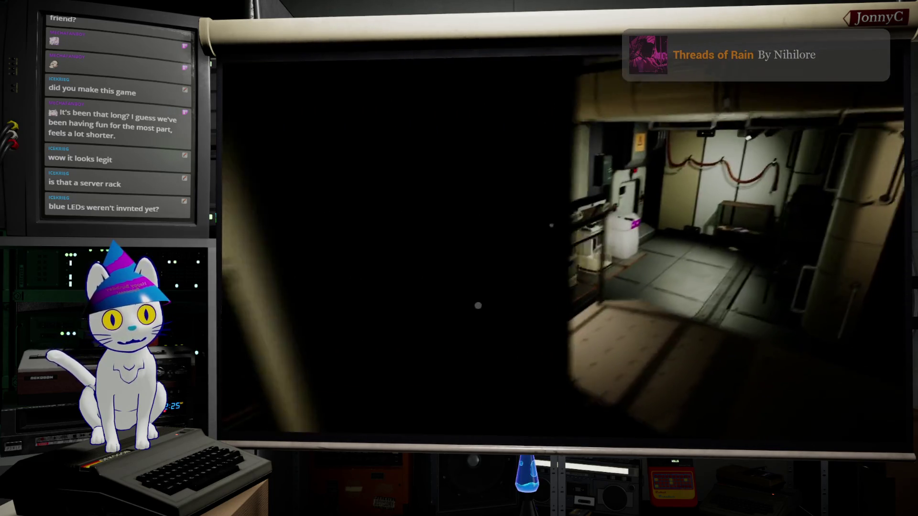
key(w)
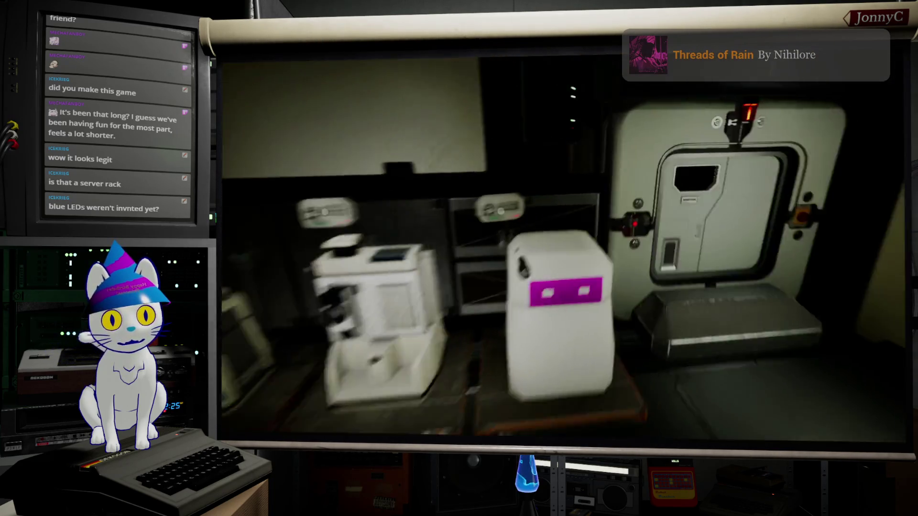
Open Salvage and Craft at the workbench, view the salvage list, then close it
mouse_move(564, 249)
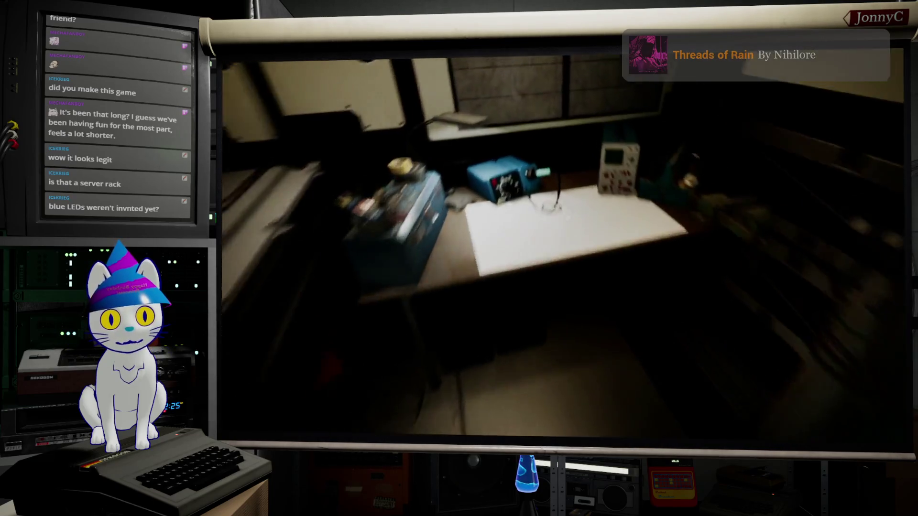
key(e)
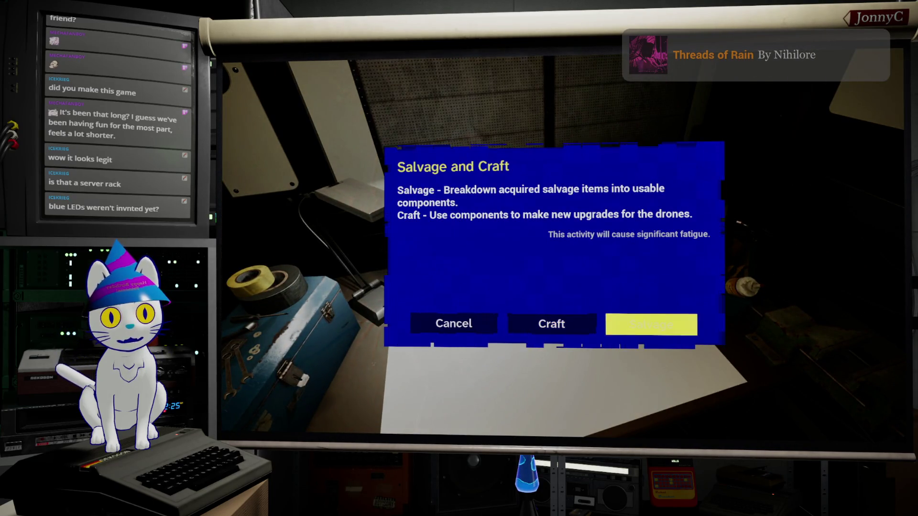
key(Return)
key(Return)
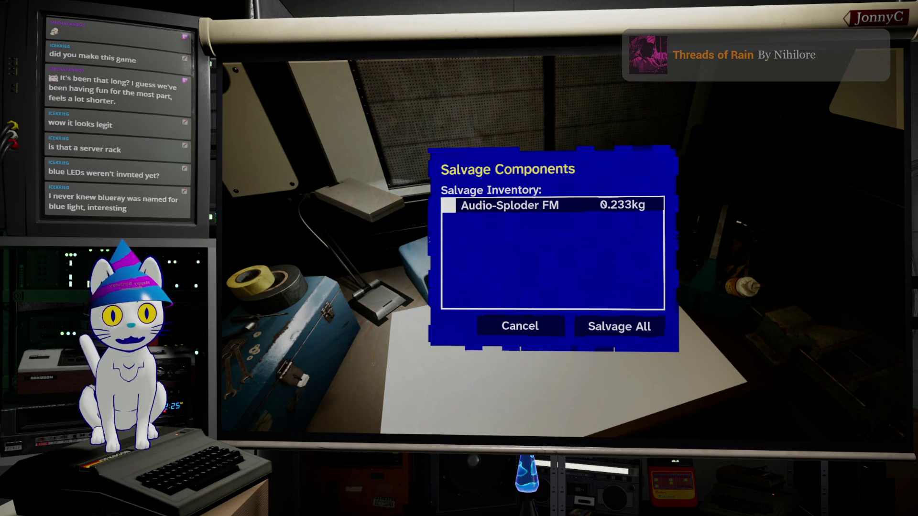
key(Escape)
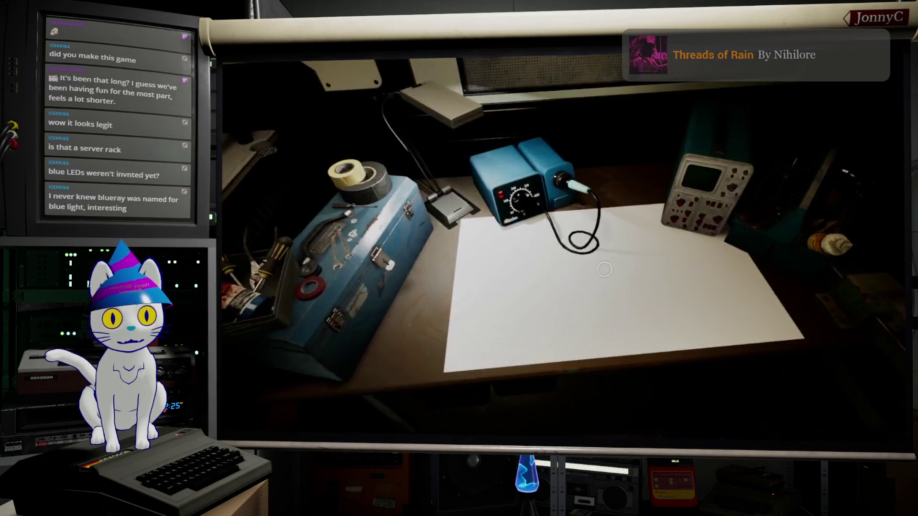
Reopen Salvage and Craft, choose Salvage, and start Salvage All on the Audio-Sploder FM
key(e)
key(Right)
key(Return)
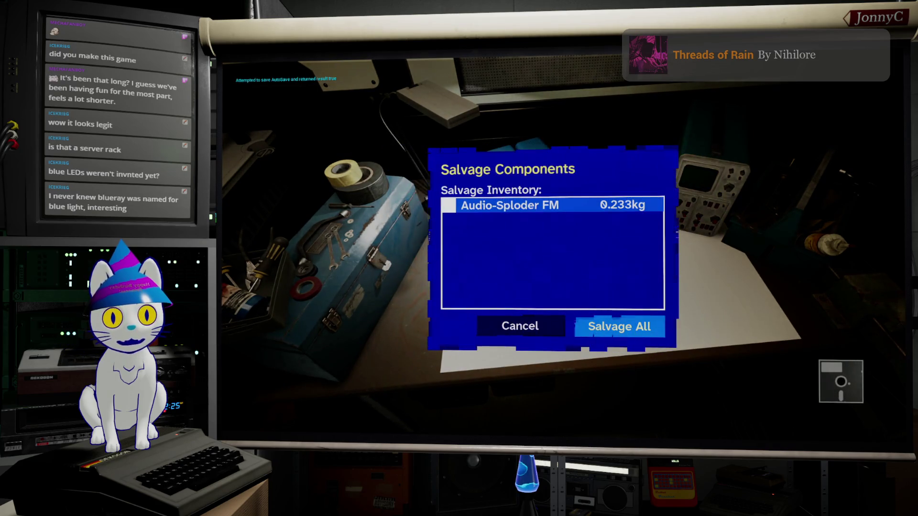
key(Down)
key(Up)
key(Down)
key(Left)
key(Right)
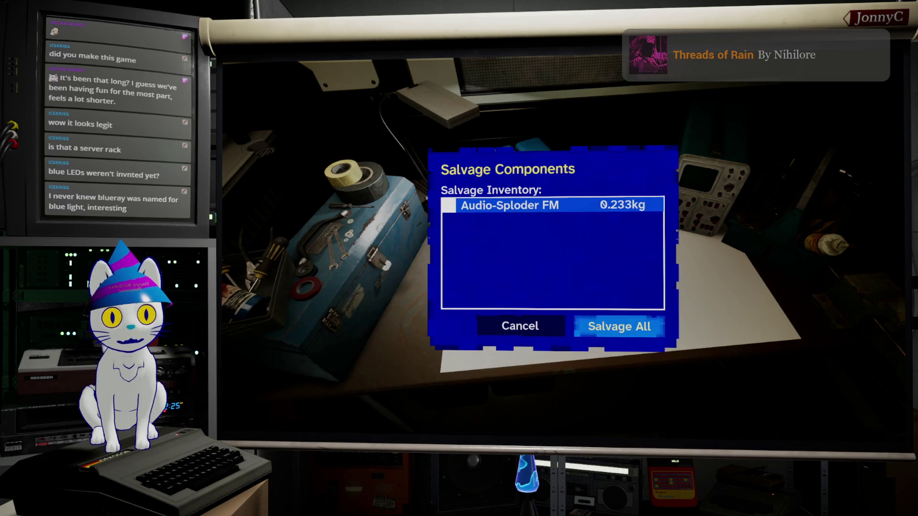
key(Return)
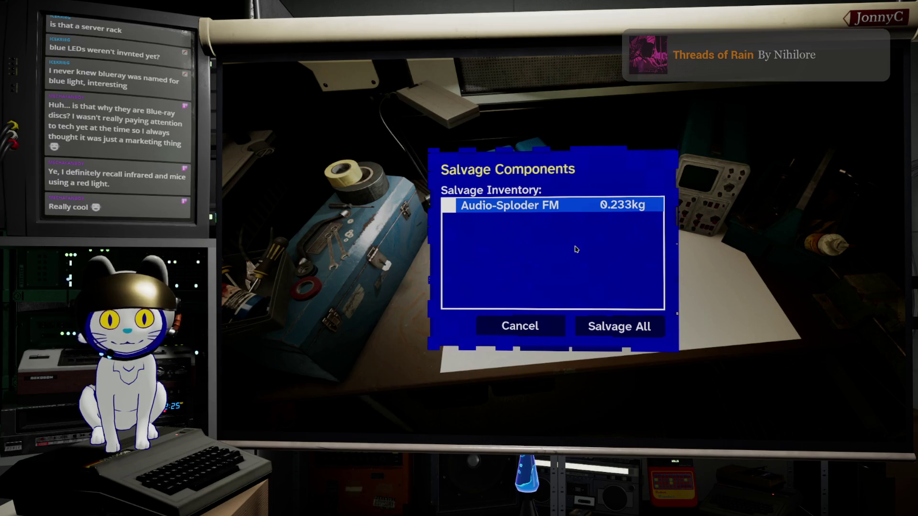
Accept the Audio-Sploder FM salvage result and close the empty salvage list
click(582, 206)
click(598, 322)
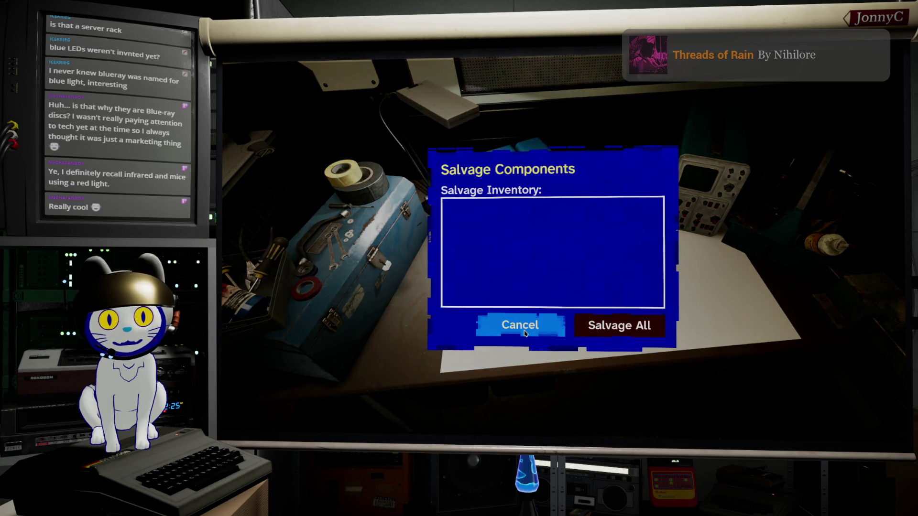
click(524, 333)
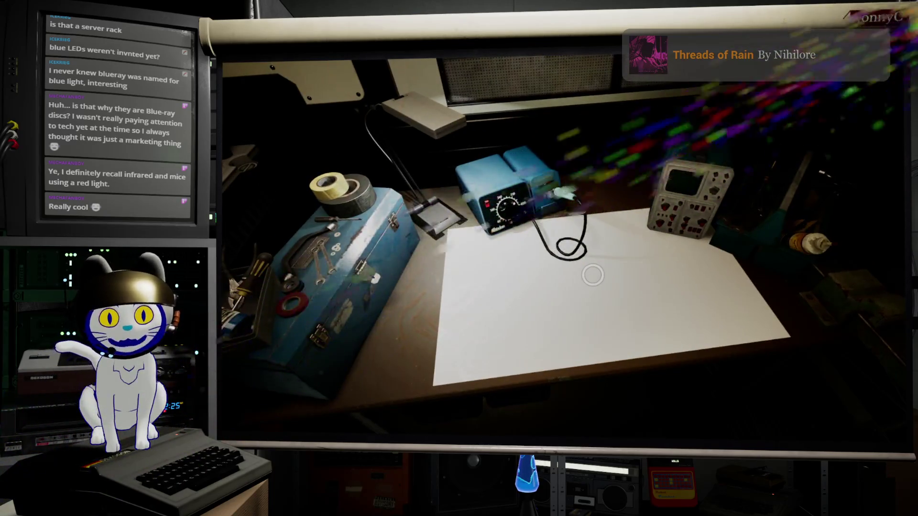
Open Craft Upgrade from Salvage and Craft, browse the upgrades, then click Back
click(536, 426)
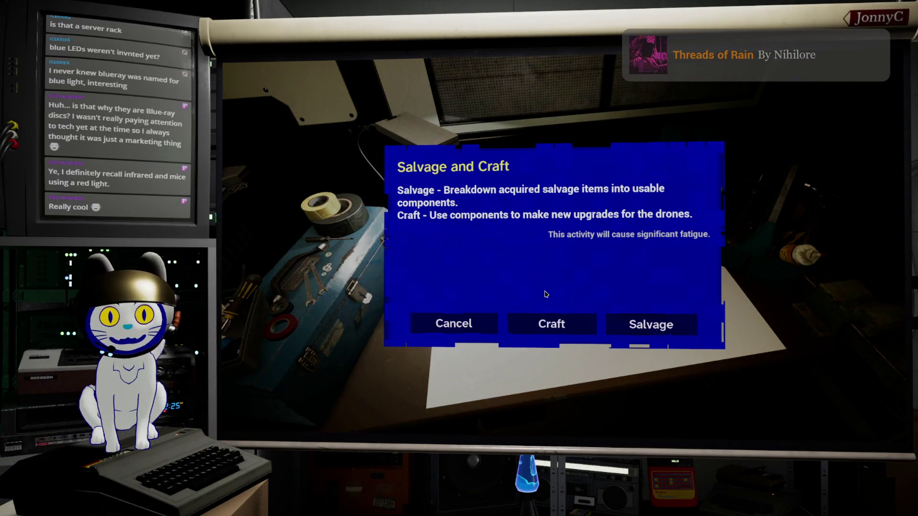
click(551, 321)
scroll(586, 205, down, 1)
scroll(582, 208, up, 1)
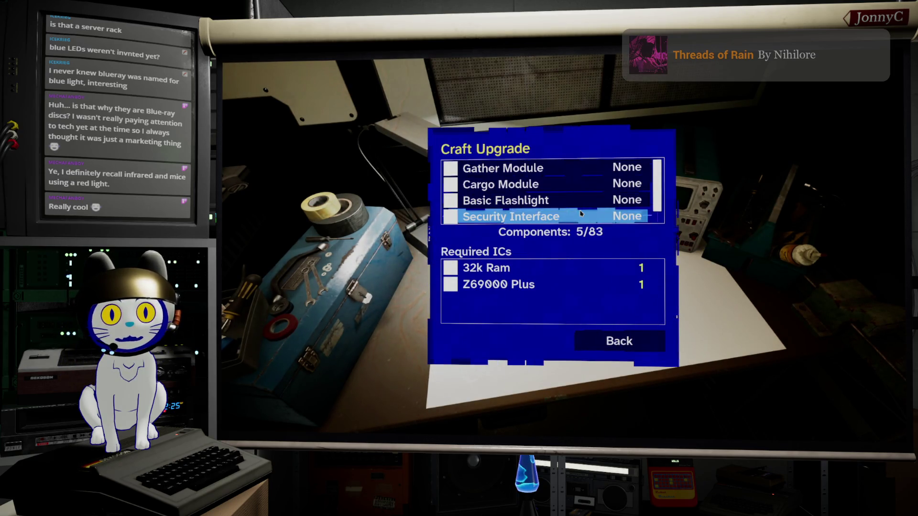
key(Up)
key(Up)
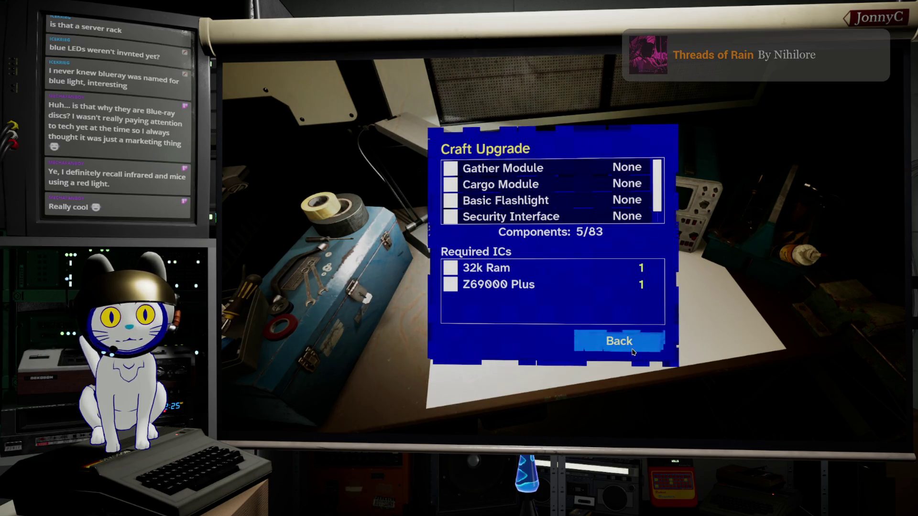
click(619, 341)
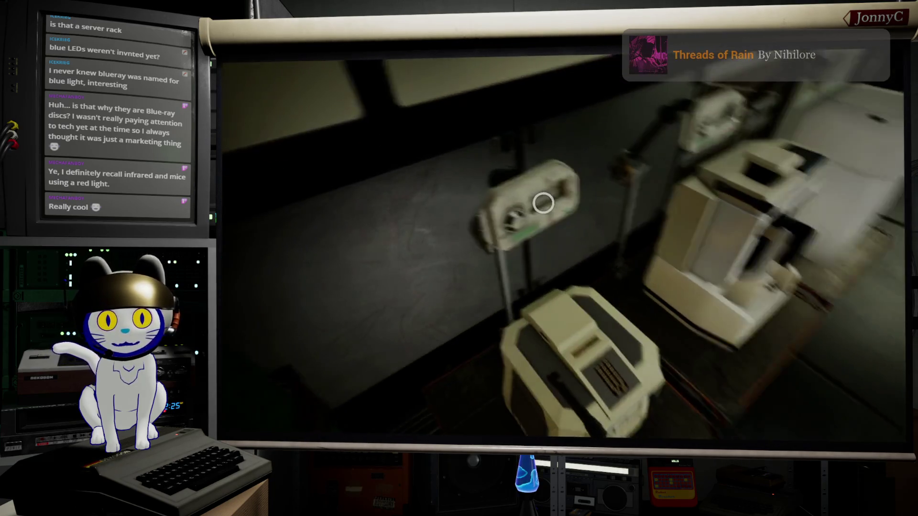
Review drone THESEUS's upgrade slots and leave them unchanged
mouse_move(541, 203)
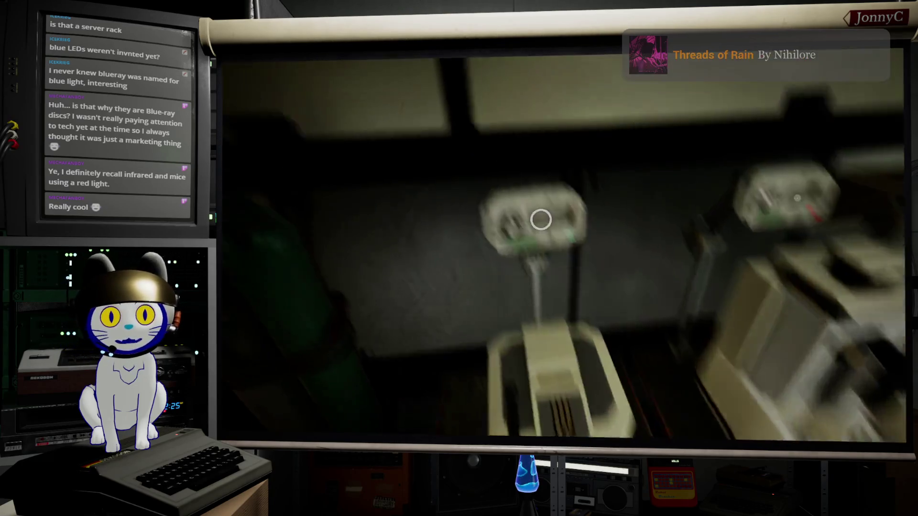
click(539, 219)
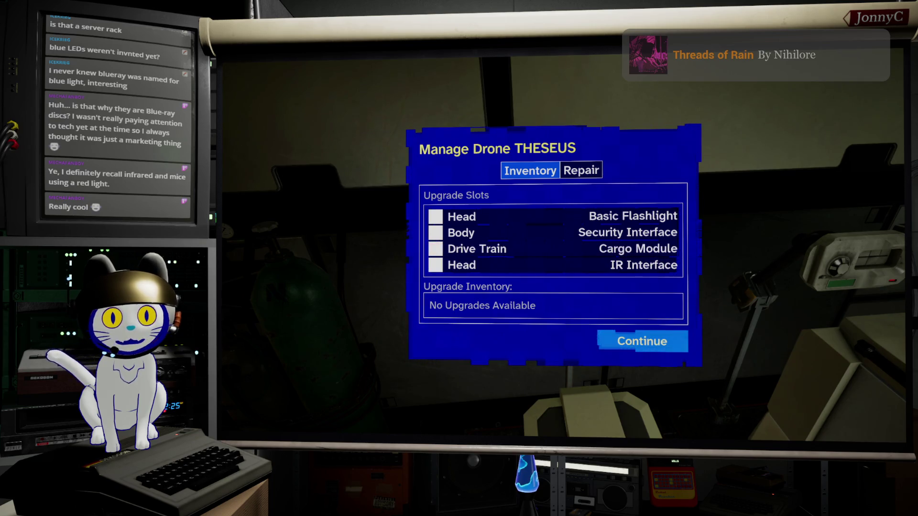
click(642, 341)
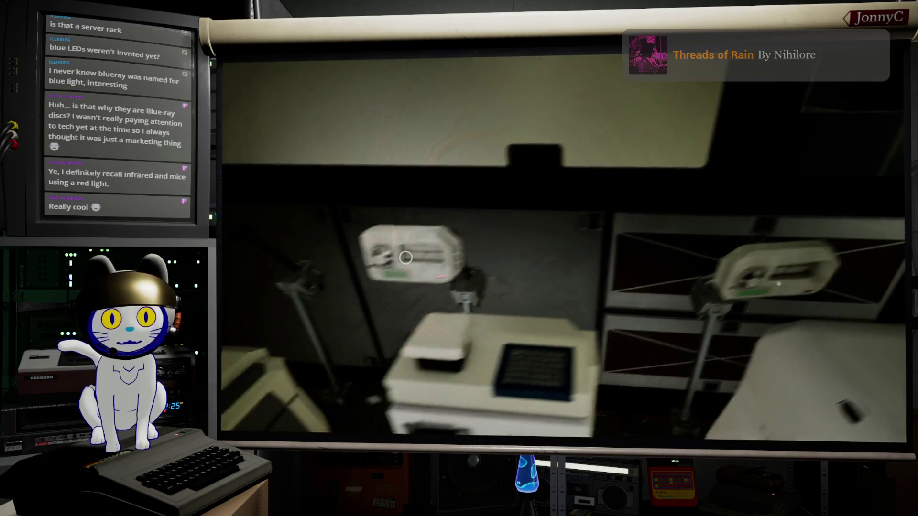
For drone HERCULES, cancel installing in the empty BODY slot and keep its existing upgrades
click(422, 224)
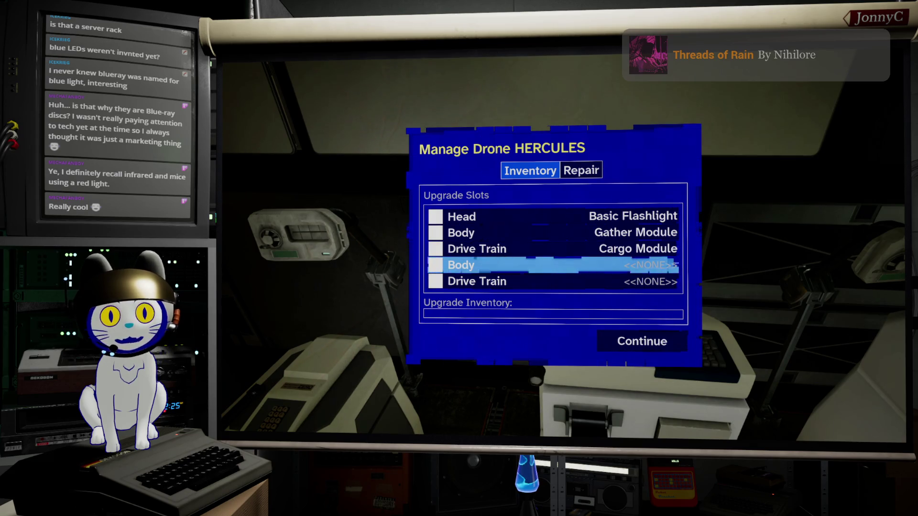
click(461, 265)
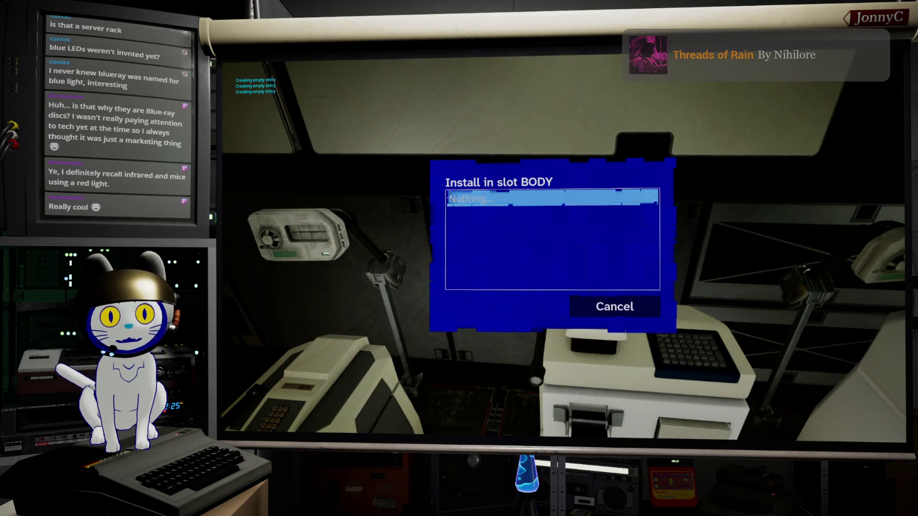
click(468, 199)
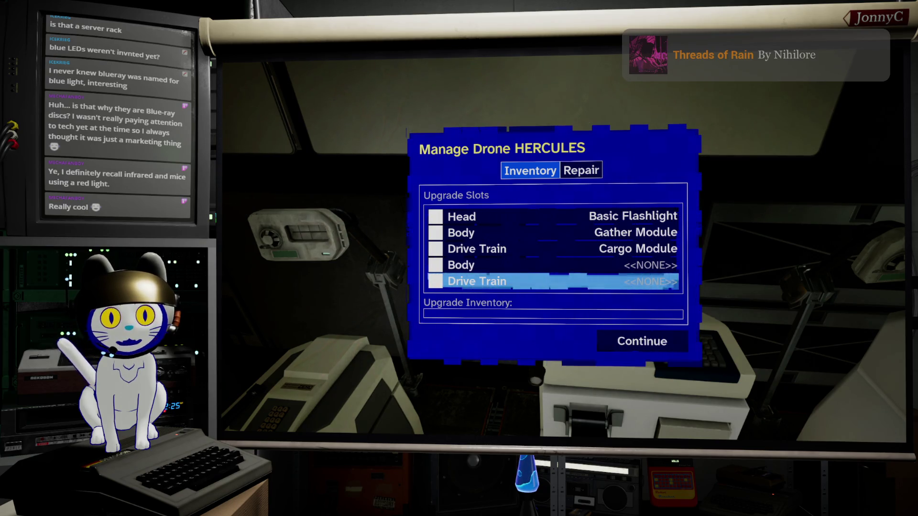
click(477, 249)
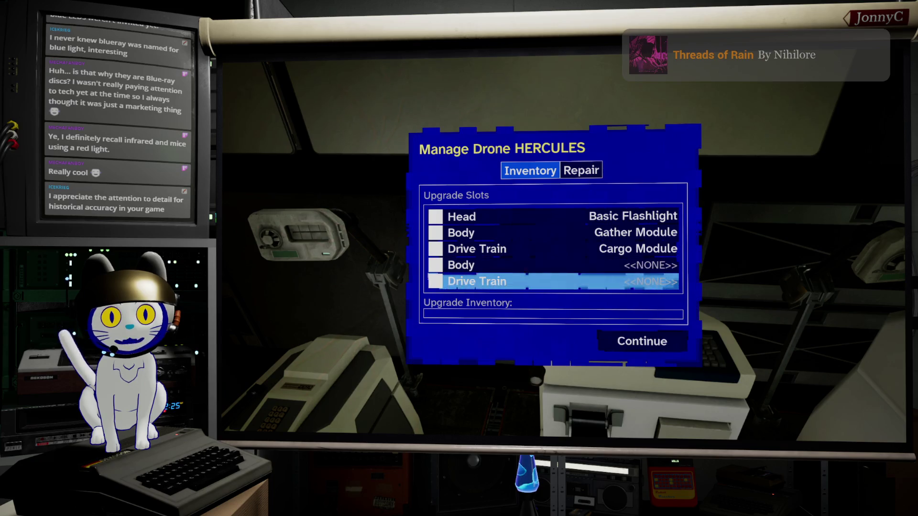
key(Down)
key(Return)
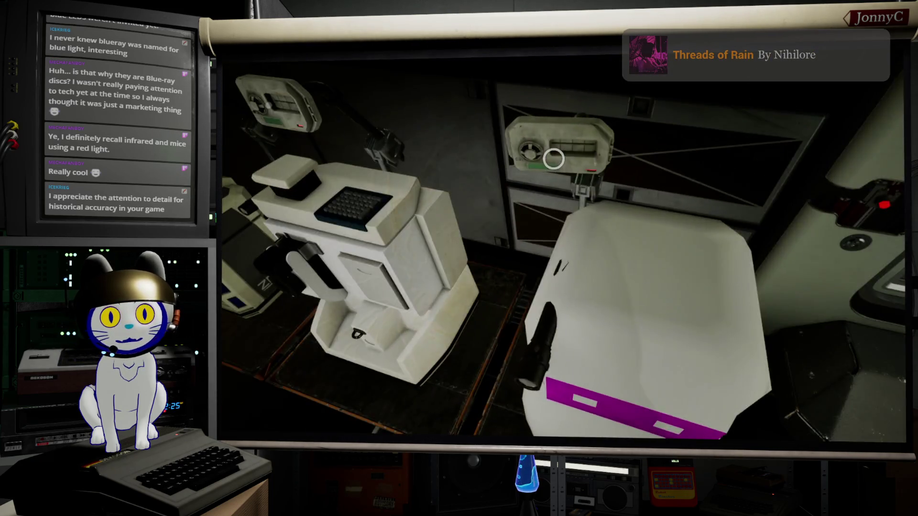
Check ORPHEUS's Basic Flashlight, Field Charger and Gather Module slots, then close without changes
click(554, 158)
key(Down)
key(Down)
key(Down)
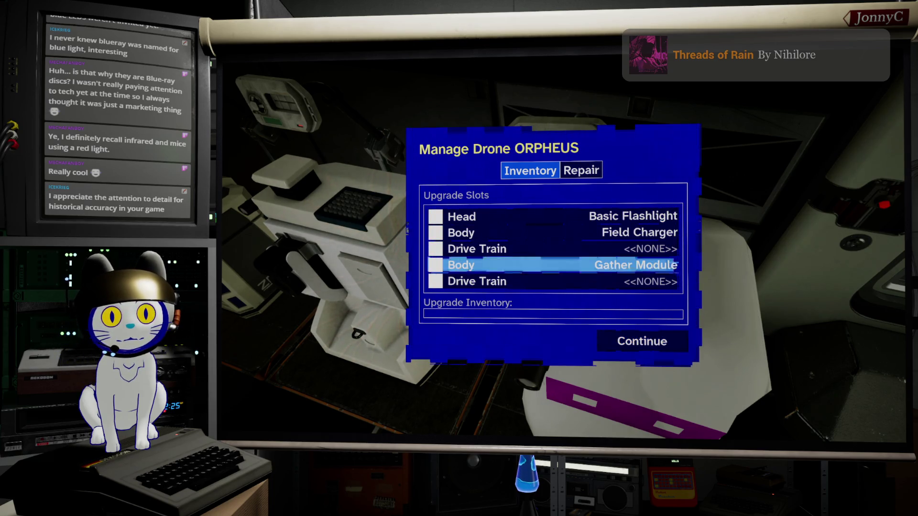
key(Down)
key(Down)
key(Down)
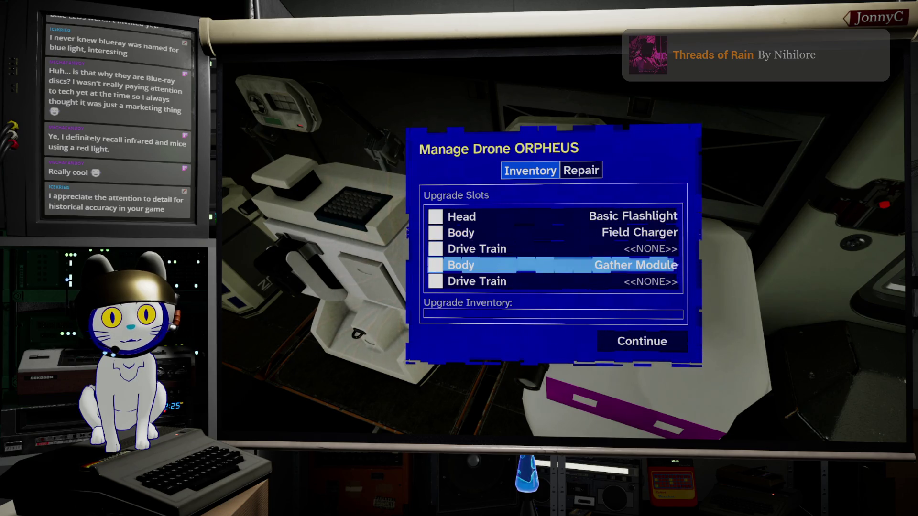
key(Up)
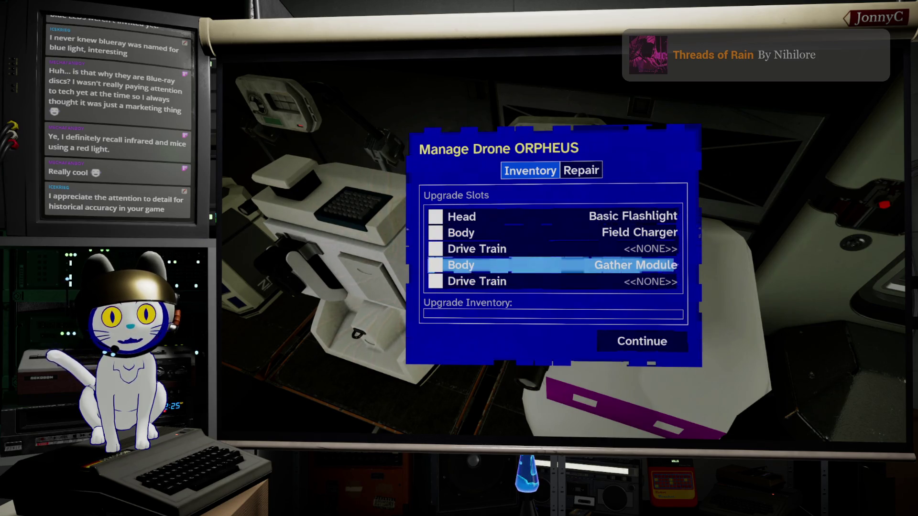
key(Escape)
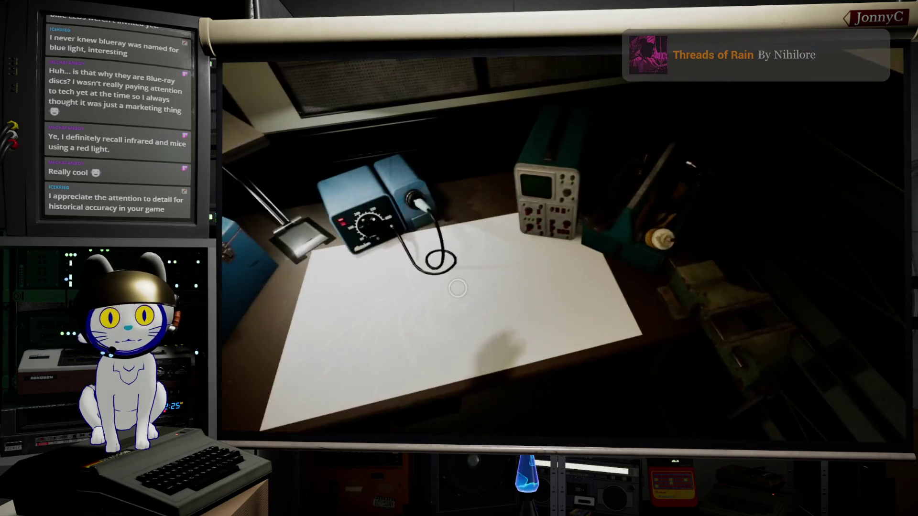
Dismiss the workbench's Salvage and Craft choices without salvaging anything
key(e)
key(Escape)
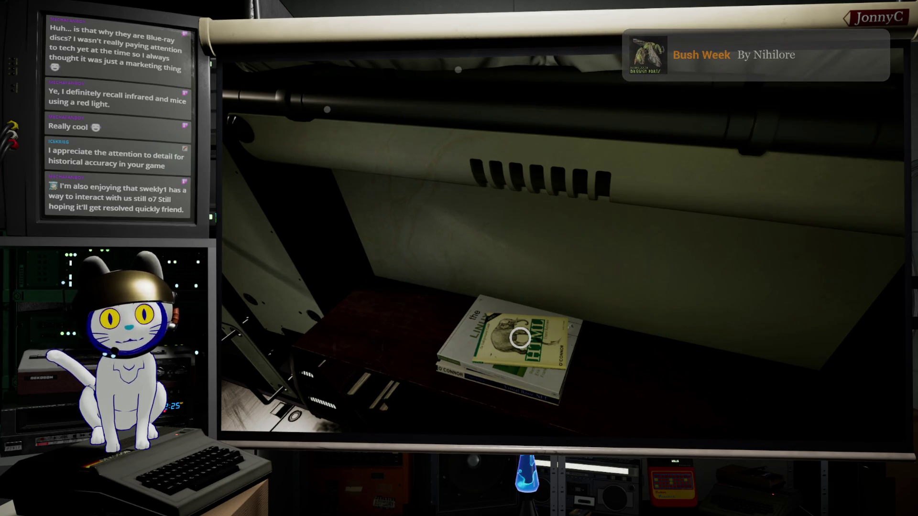
mouse_move(562, 244)
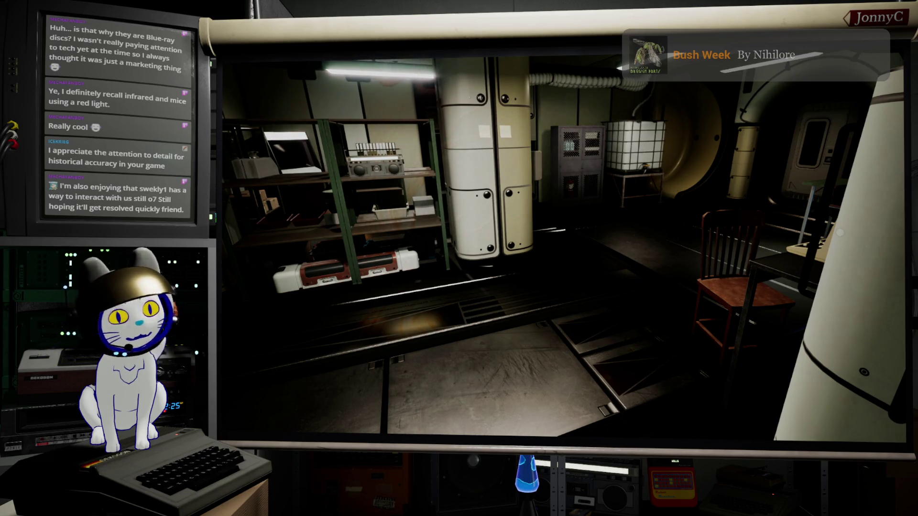
Walk to the white pillar and read the nixie display's 'special kind of clock' remark, then dismiss it
key(w)
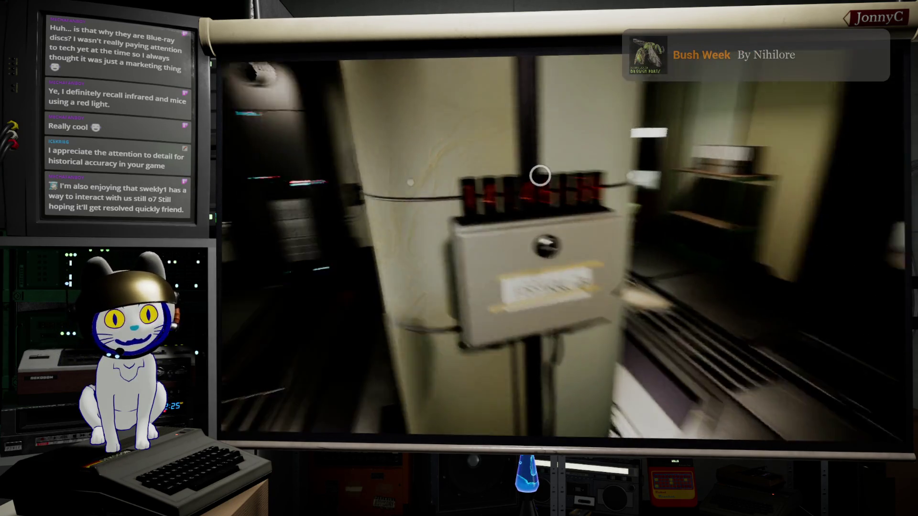
click(578, 181)
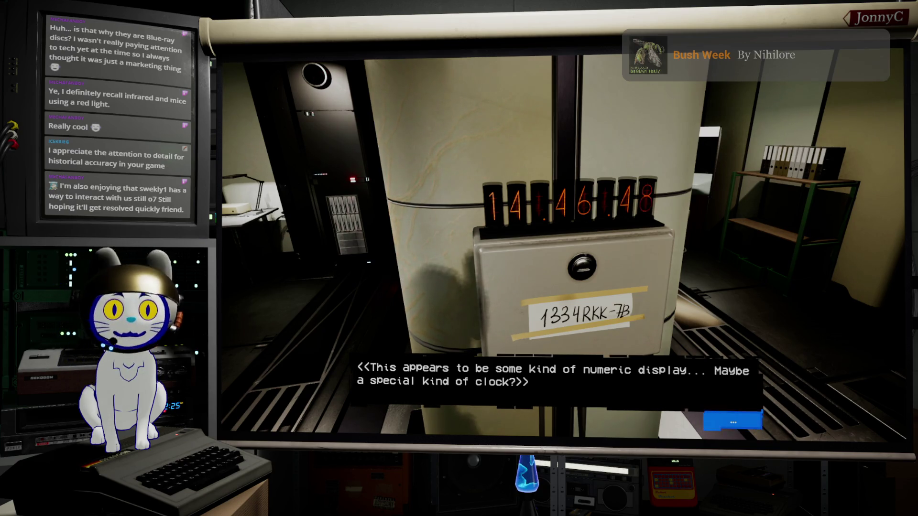
key(e)
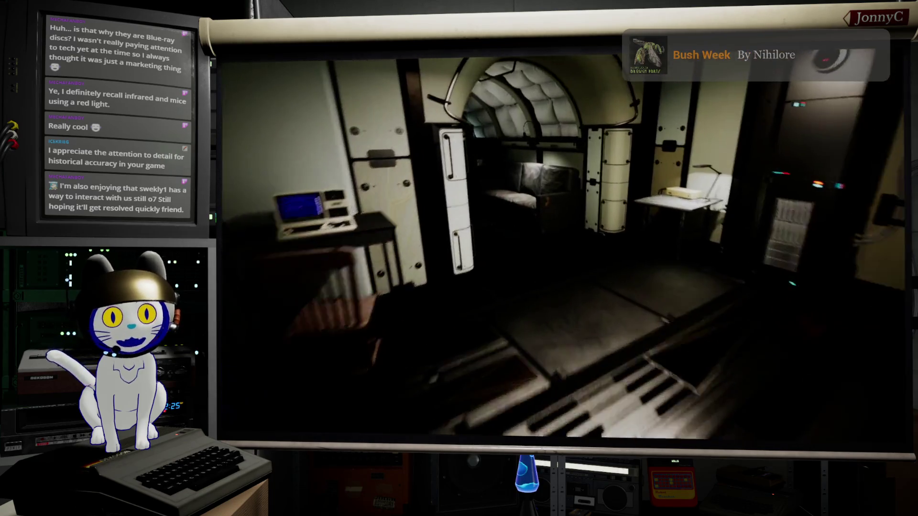
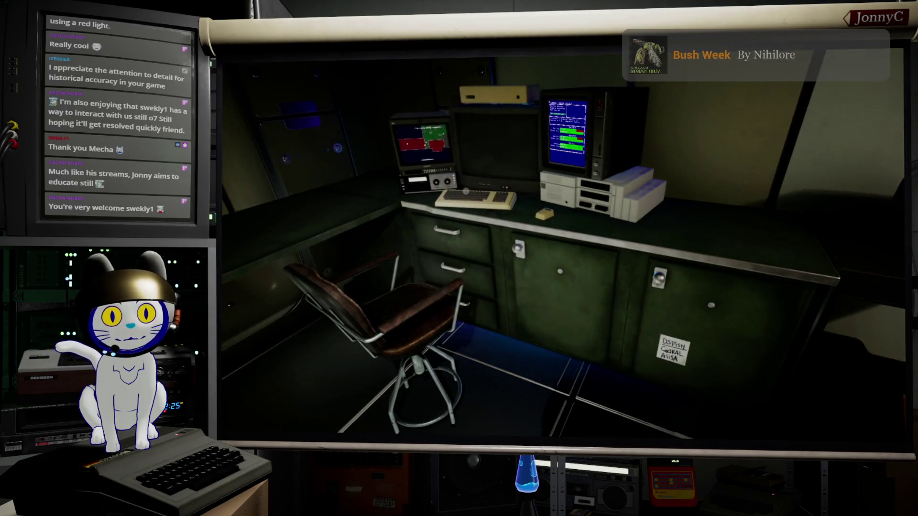
Walk to the desk terminal, step back, and type DebugWFSaveGame 06_SecurityAcquired into the console
key(w)
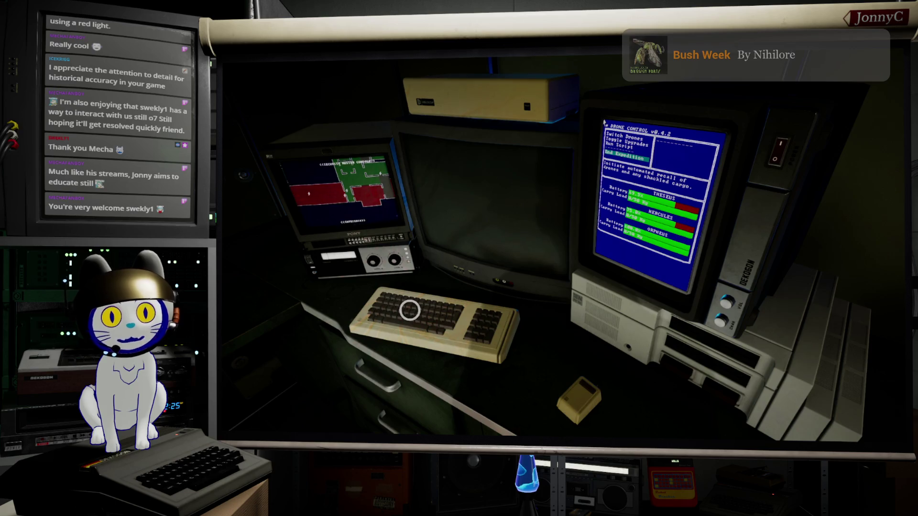
key(Escape)
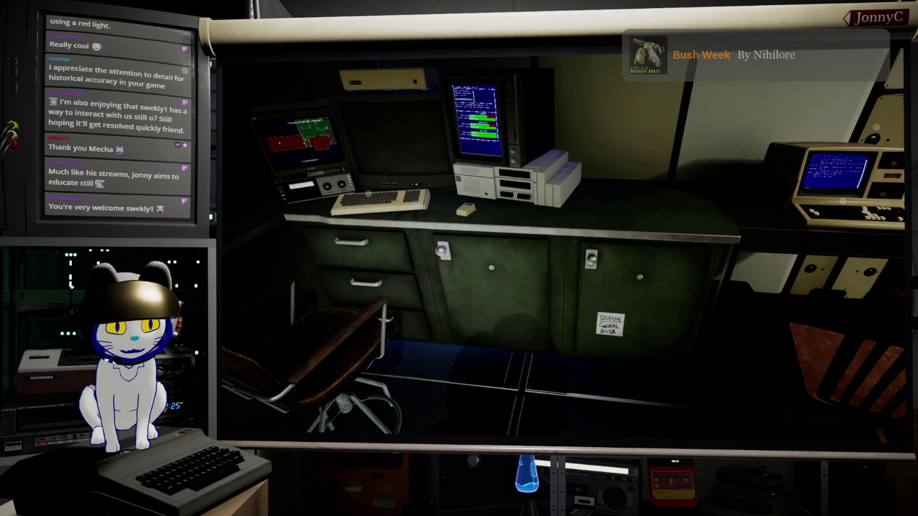
mouse_move(754, 331)
text(DebugWFSaveGame 06_SecurityAcquired)
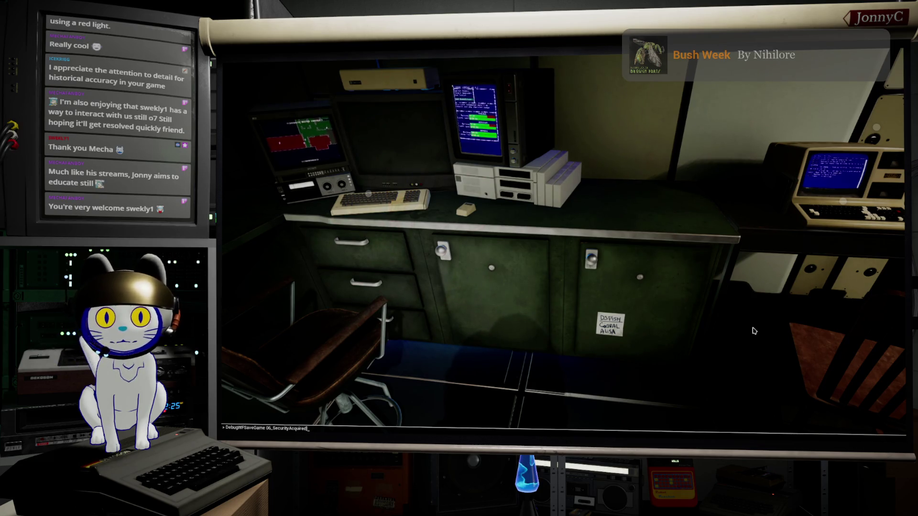
Run the 06_SecurityAcquired save and accept the Facility Exploration prompt at the keyboard
key(Return)
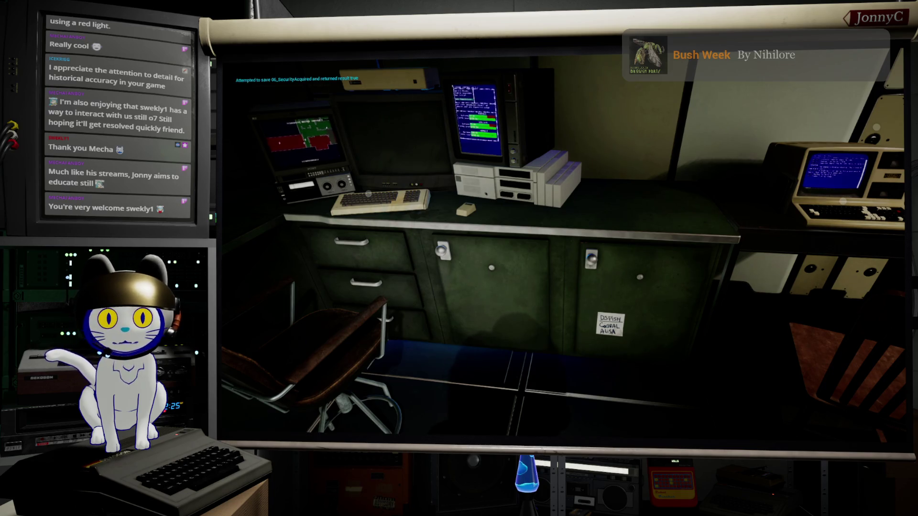
key(w)
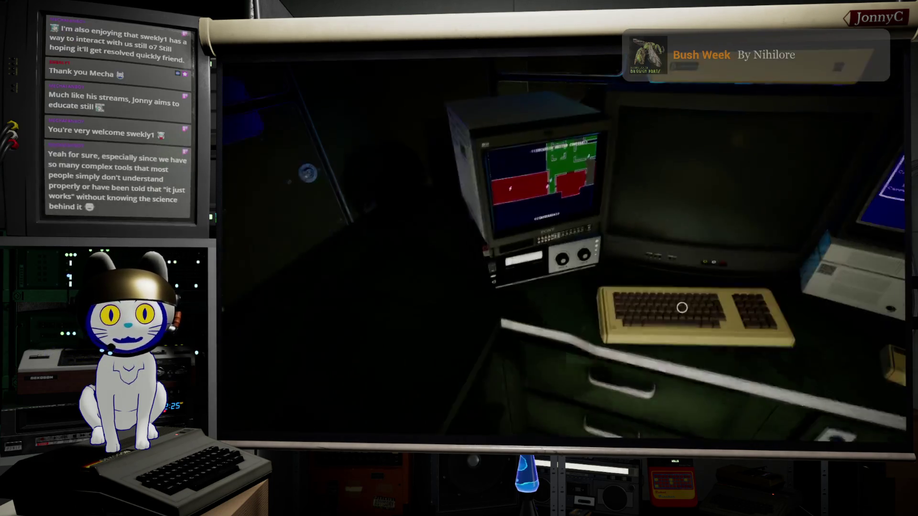
click(593, 287)
click(663, 324)
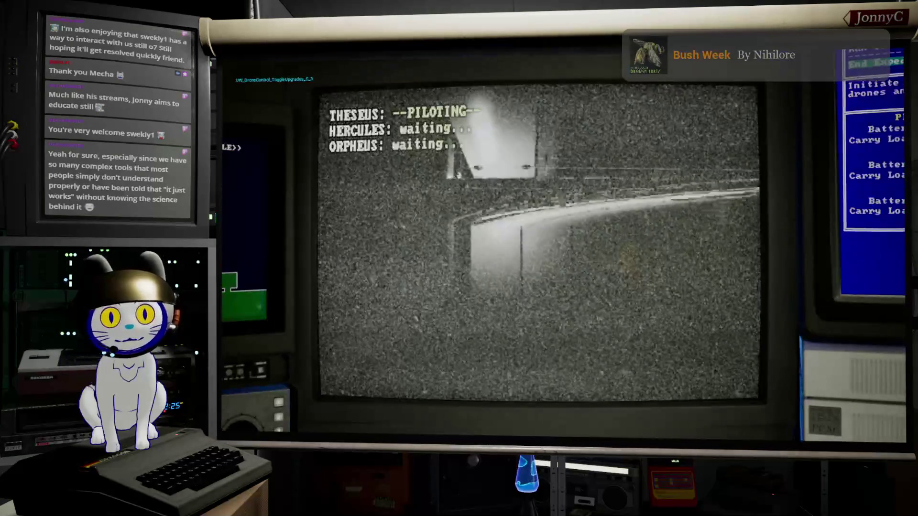
Cycle through HERCULES to ORPHEUS and drive ORPHEUS up to the white door
key(a)
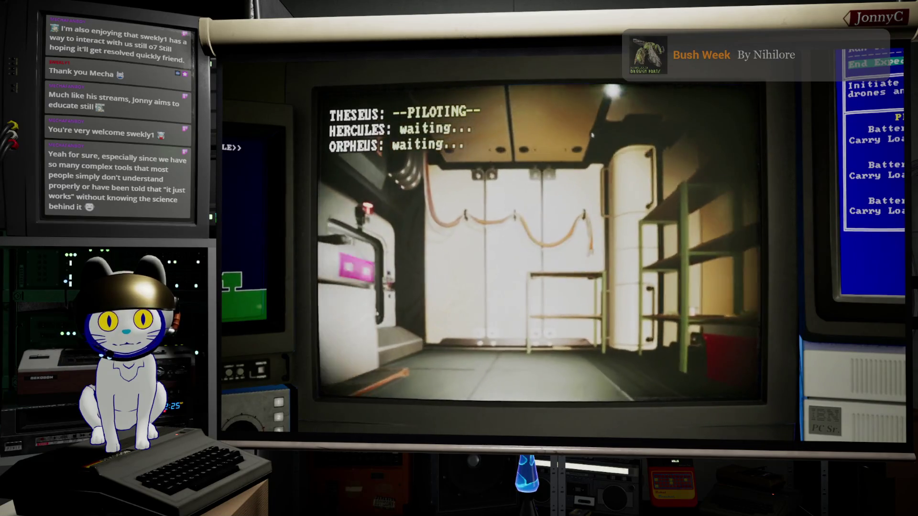
key(w)
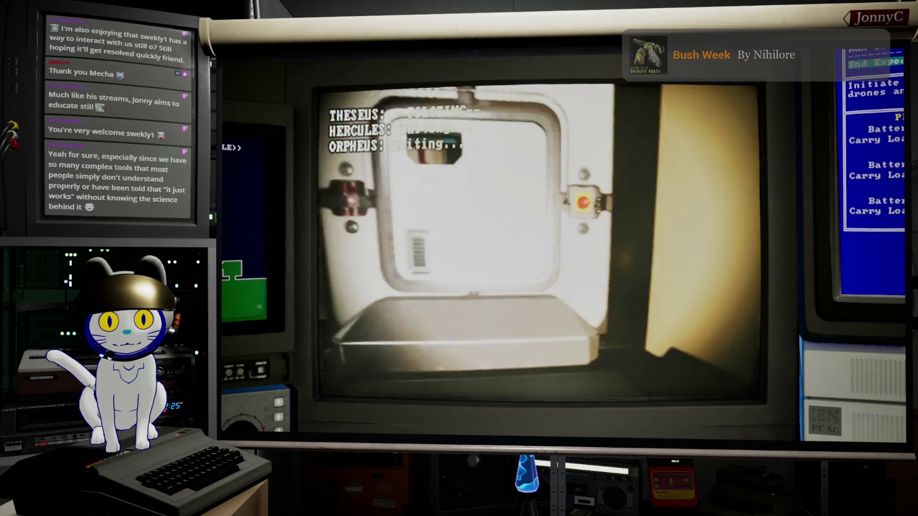
key(2)
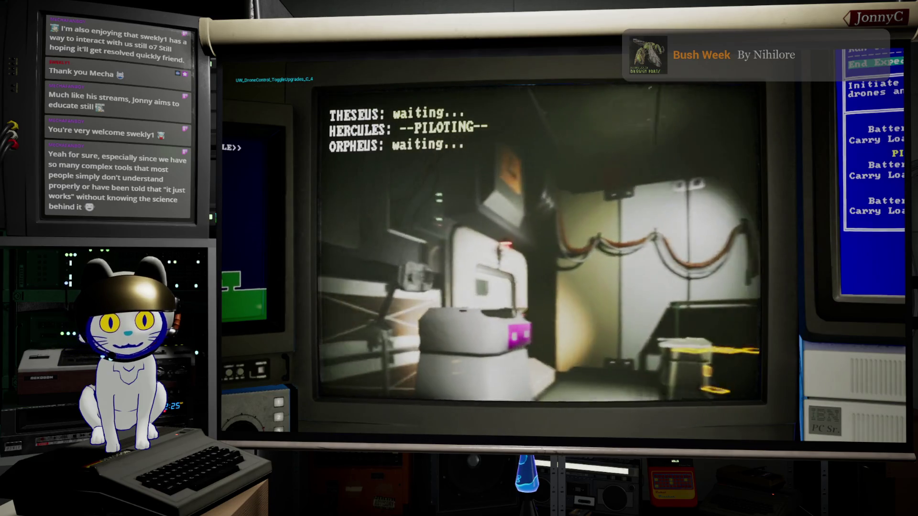
key(3)
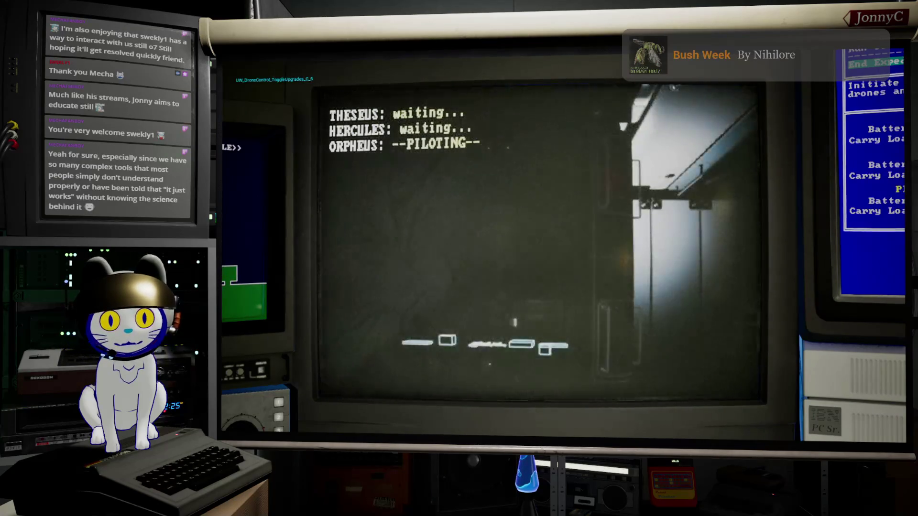
key(d)
key(w)
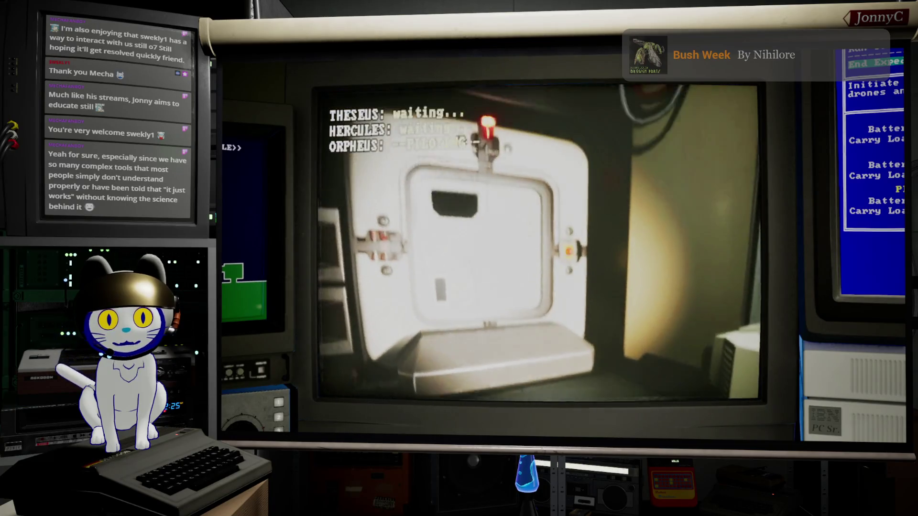
key(a)
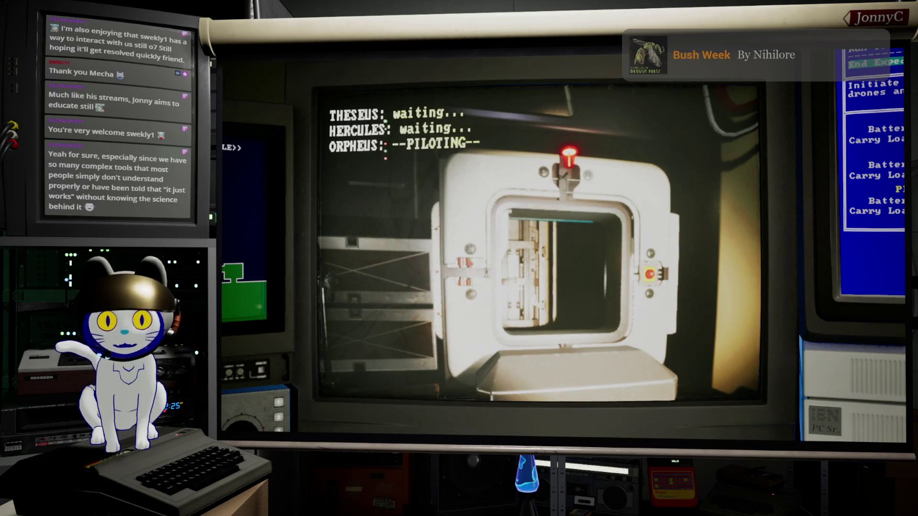
key(w)
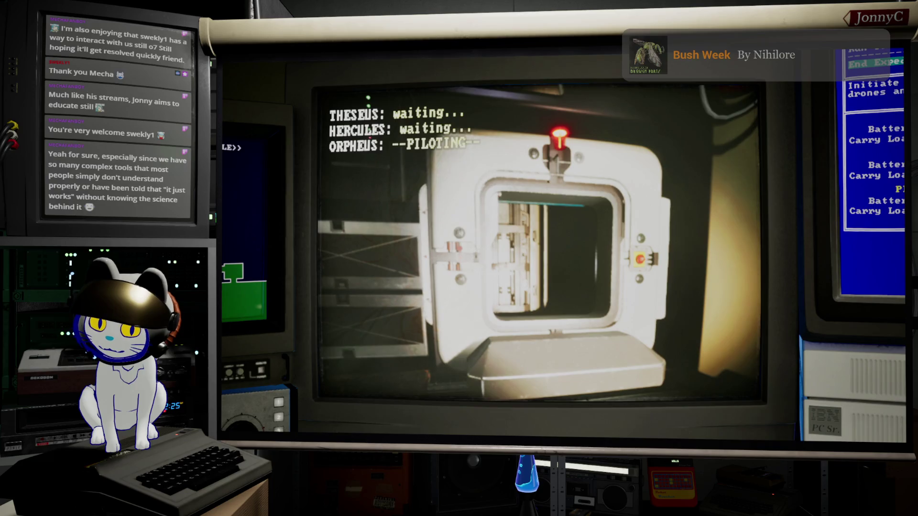
key(w)
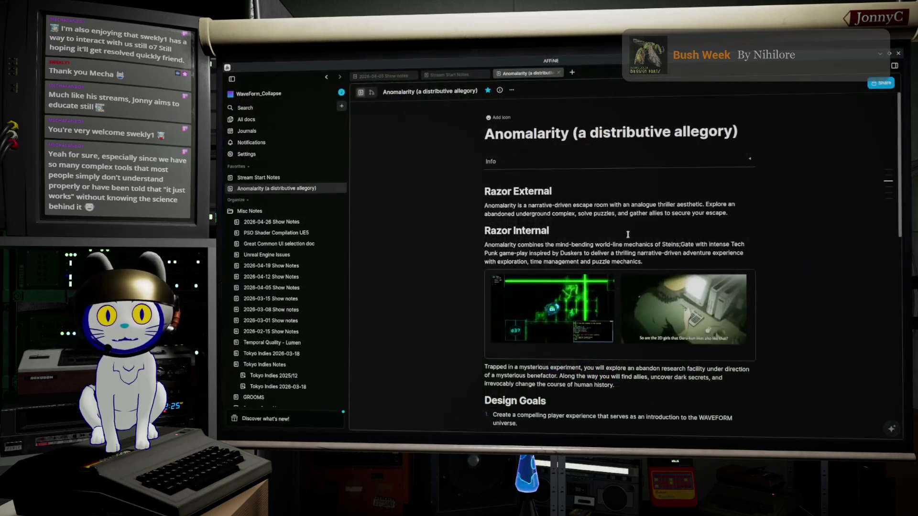
scroll(617, 263, down, 5)
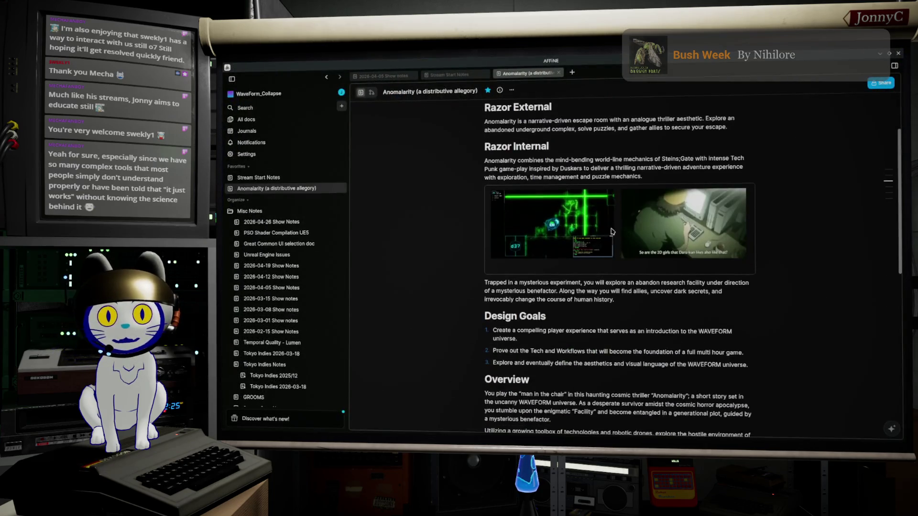
In 2026-04-26 Show Notes, add 'Elevator indicators on the out side' and tick the main-area door task
click(291, 225)
scroll(599, 214, down, 5)
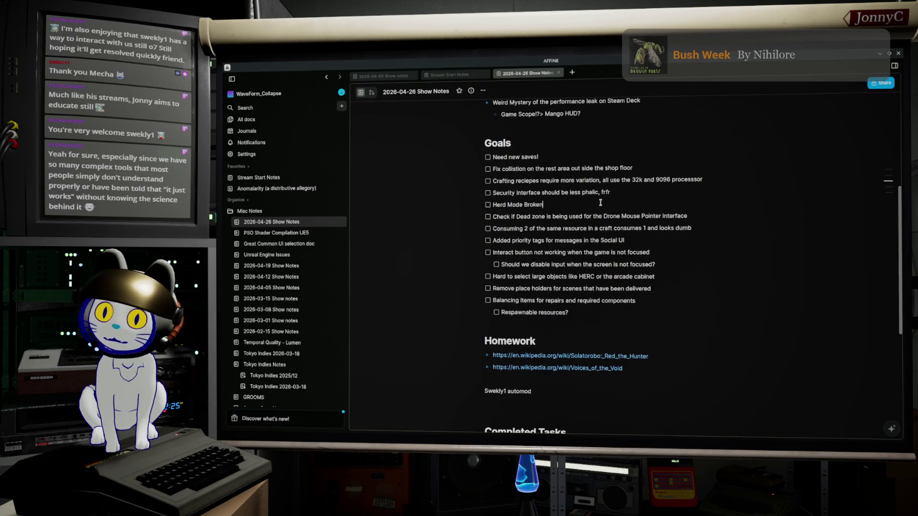
key(Return)
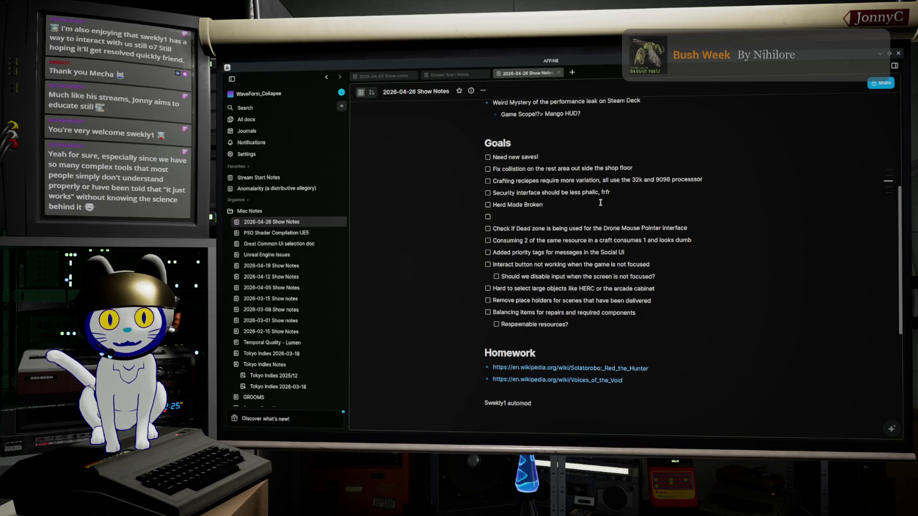
scroll(639, 213, down, 5)
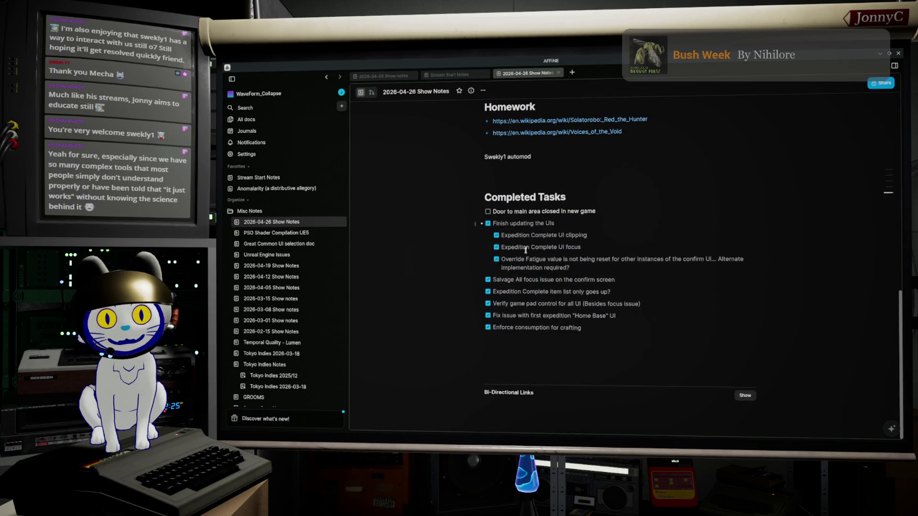
scroll(602, 239, up, 3)
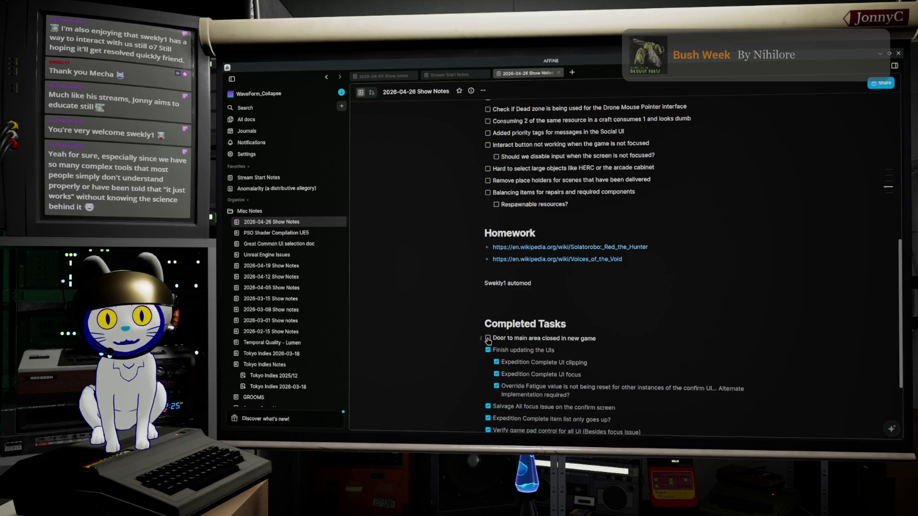
click(487, 338)
scroll(564, 311, up, 3)
text(Eleva)
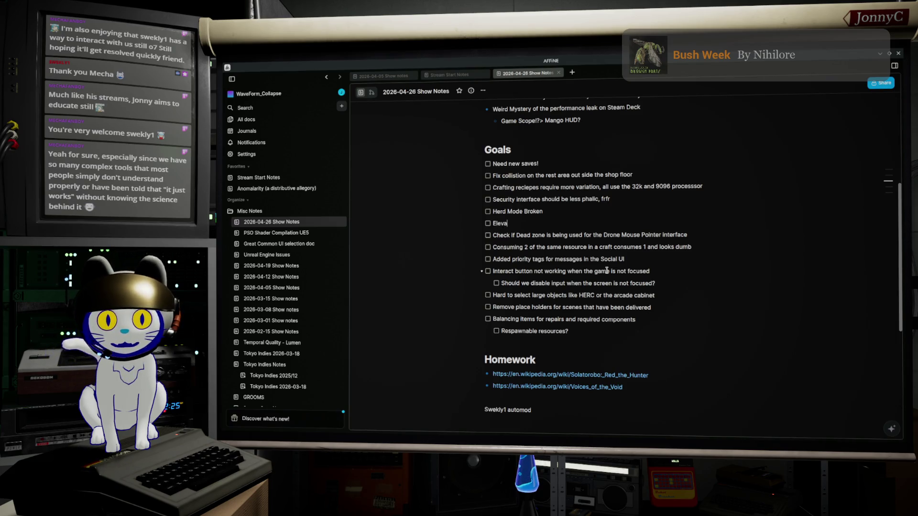
text(tor indi)
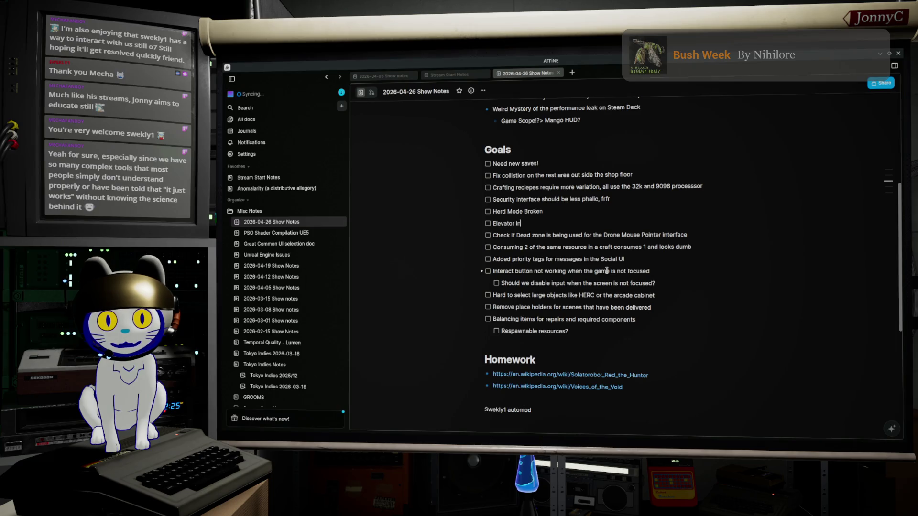
text(cators on the out side)
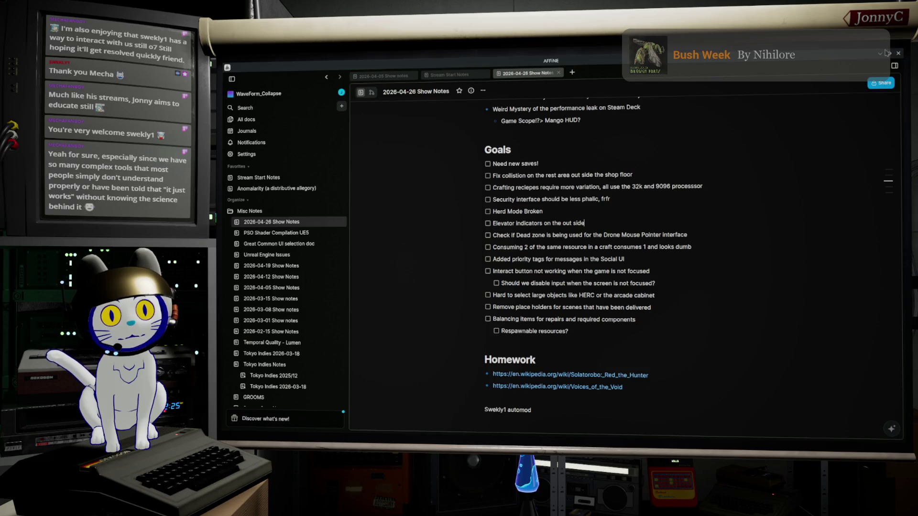
click(880, 55)
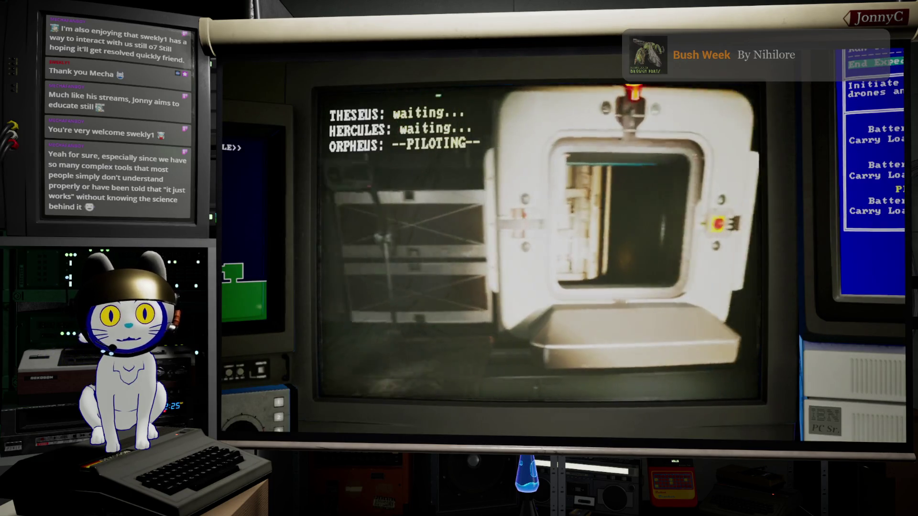
Switch between THESEUS, HERCULES and ORPHEUS, turning each drone toward the door area
key(1)
key(a)
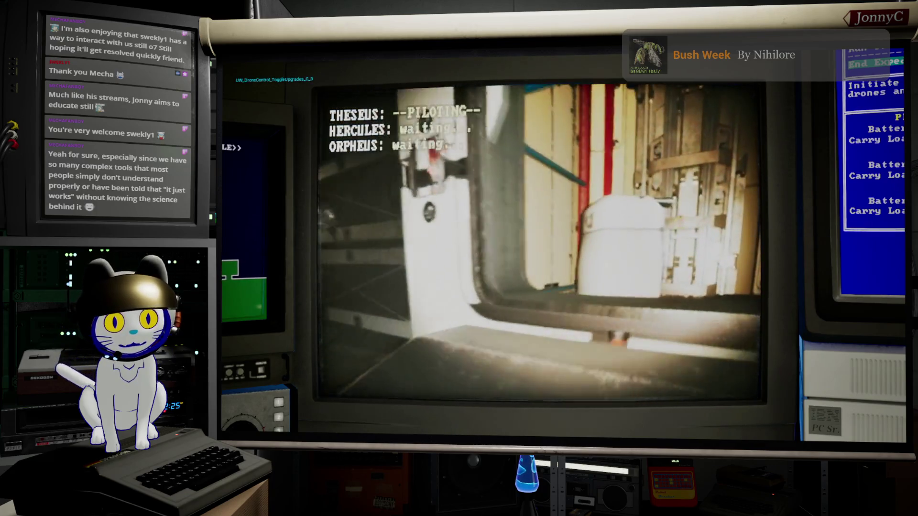
key(2)
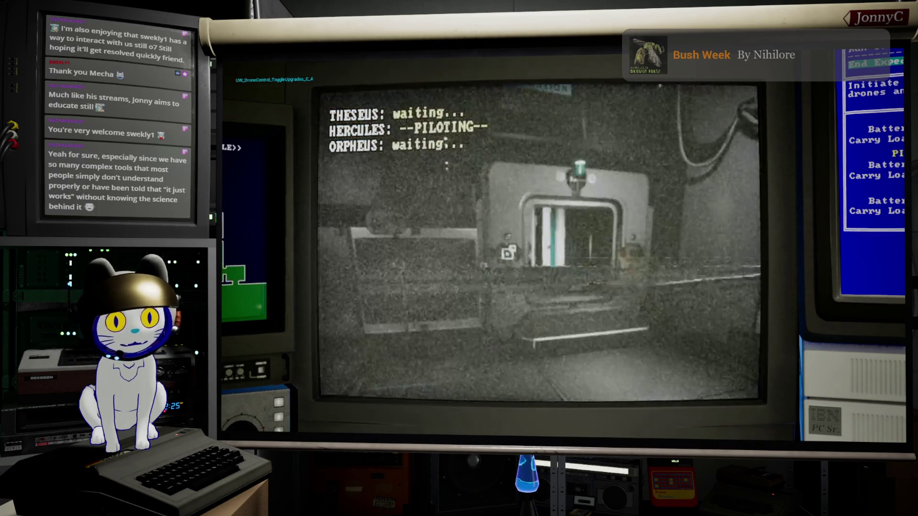
key(d)
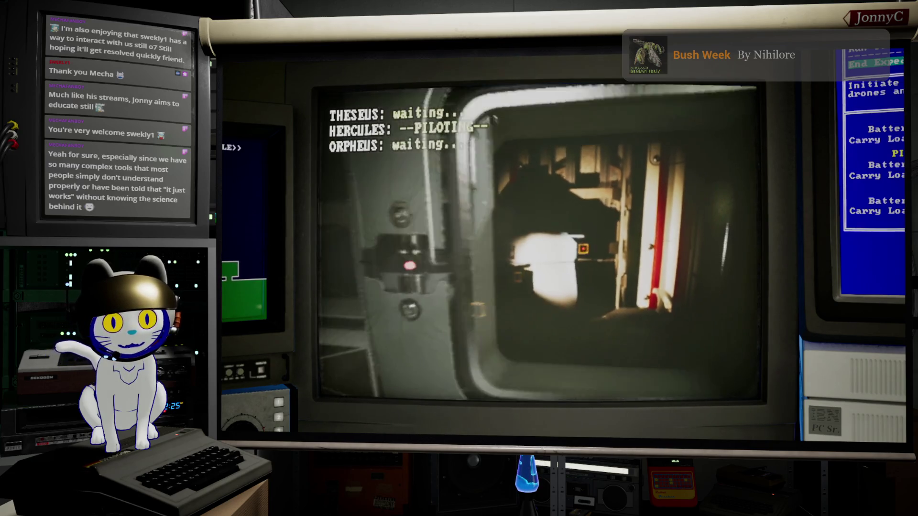
key(3)
key(d)
key(1)
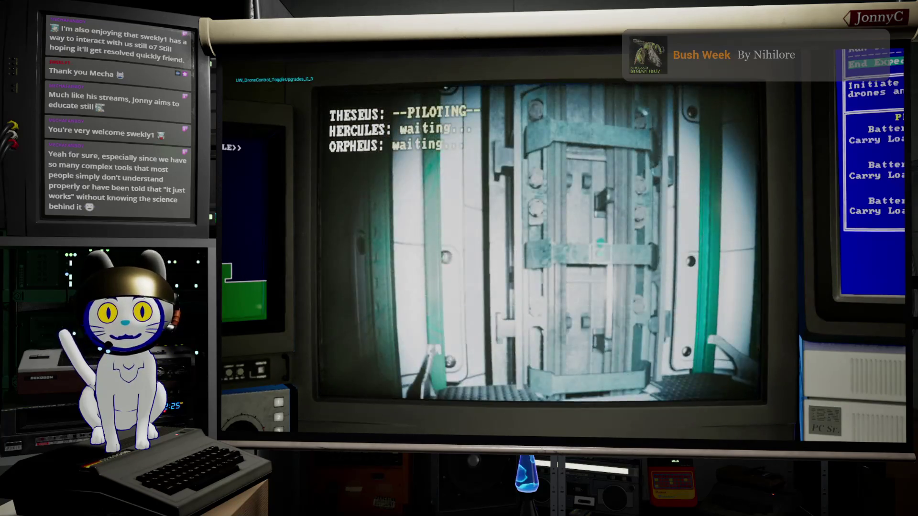
Summon both elevators from THESEUS's Network Devices list, then close the window
key(e)
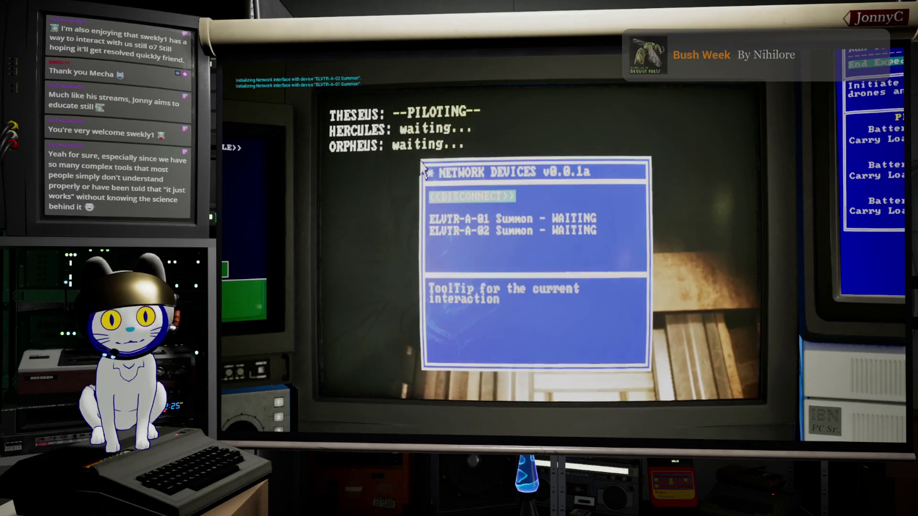
key(2)
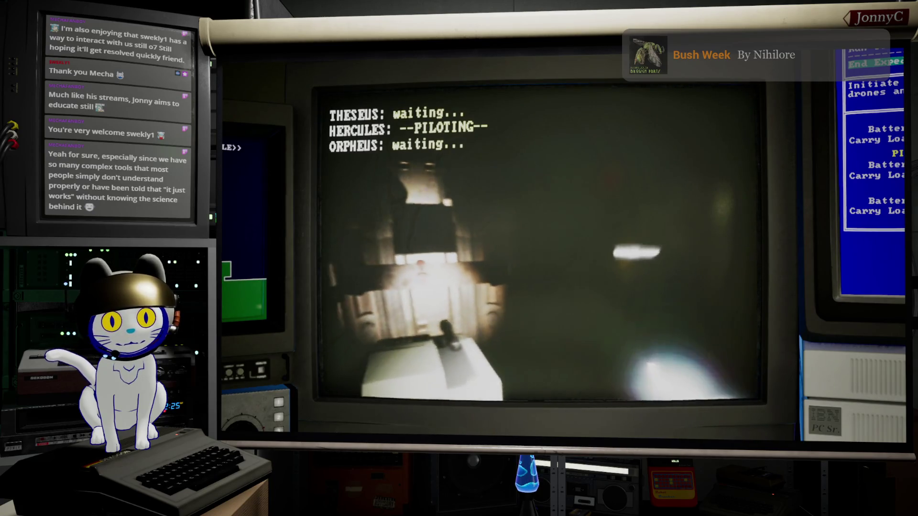
key(3)
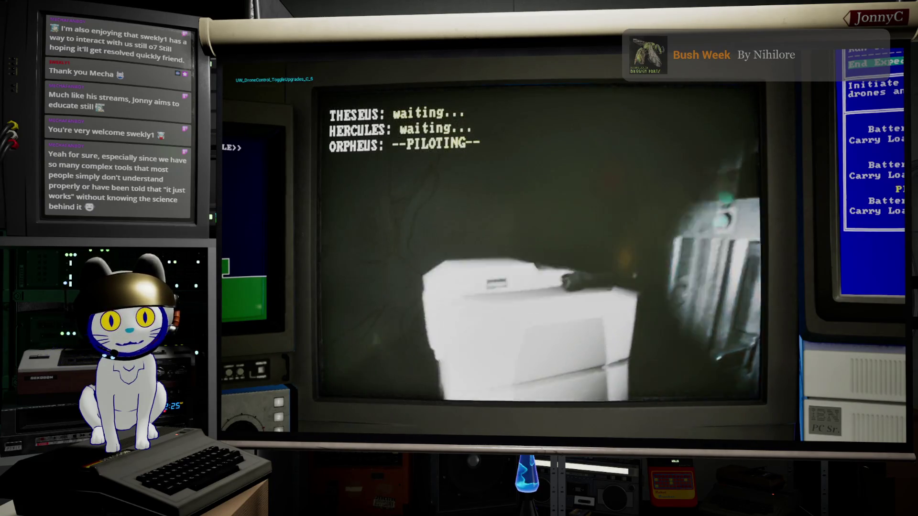
key(1)
key(e)
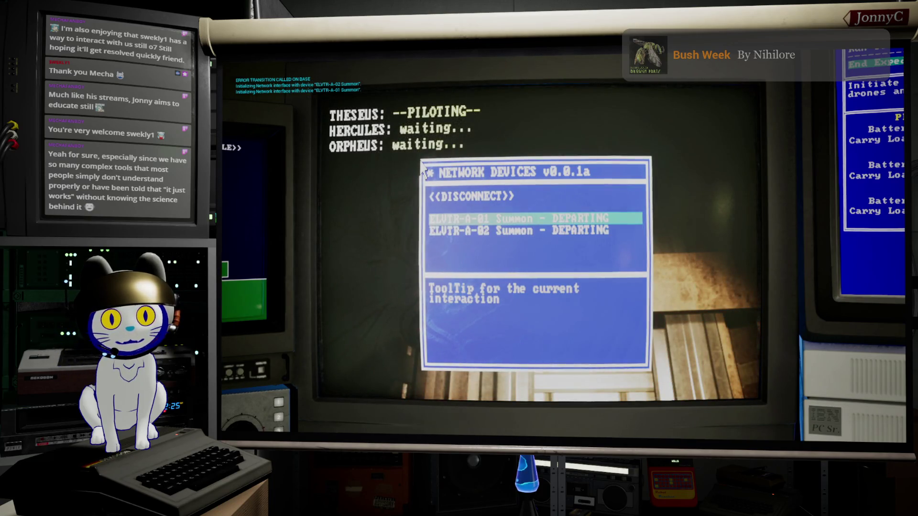
key(Escape)
Drive Theseus into the elevator and turn it around toward the robot and wall
key(w)
key(d)
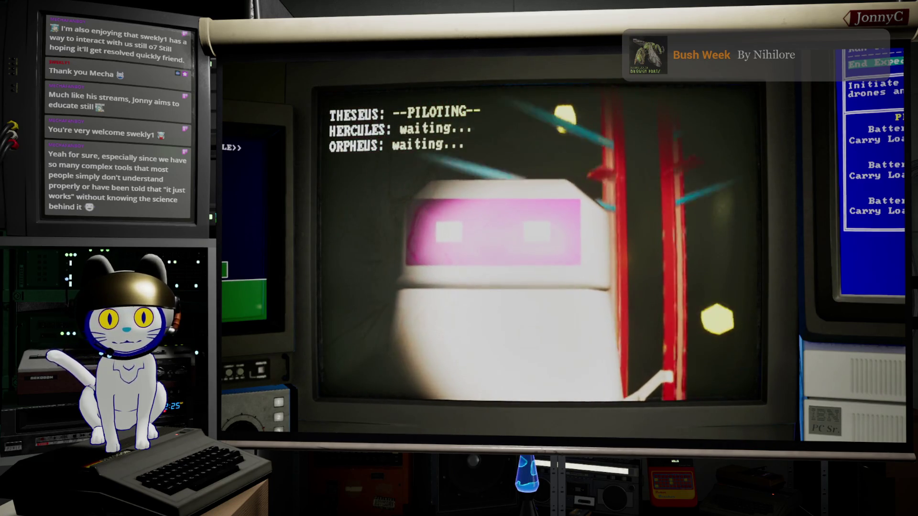
key(a)
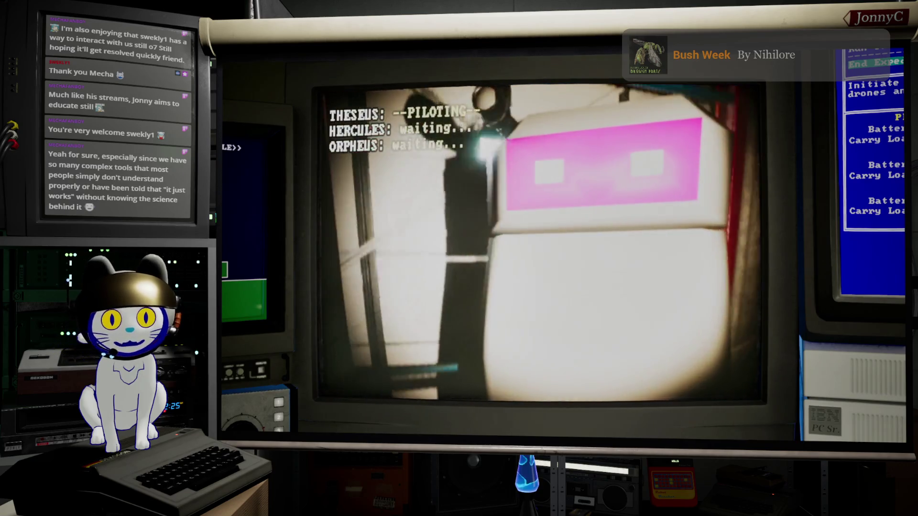
key(a)
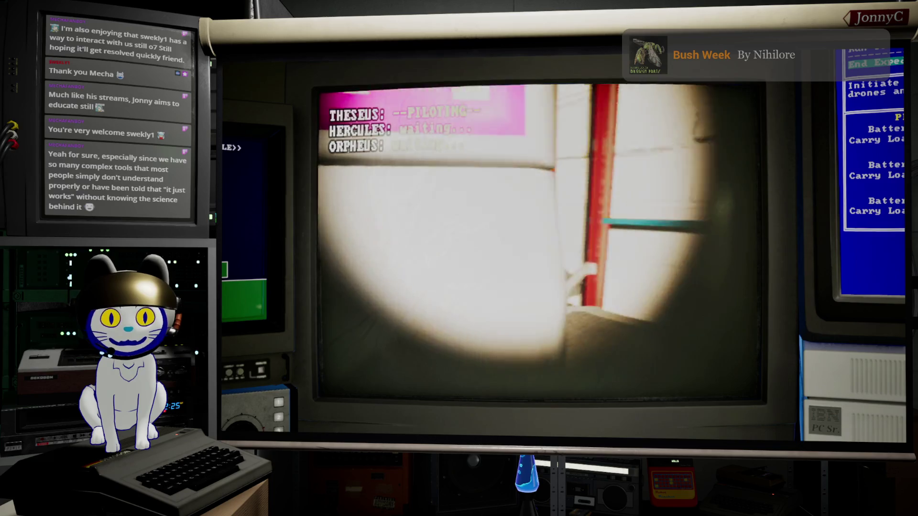
Switch to Orpheus and drive it past the red reception desk through the red door
key(2)
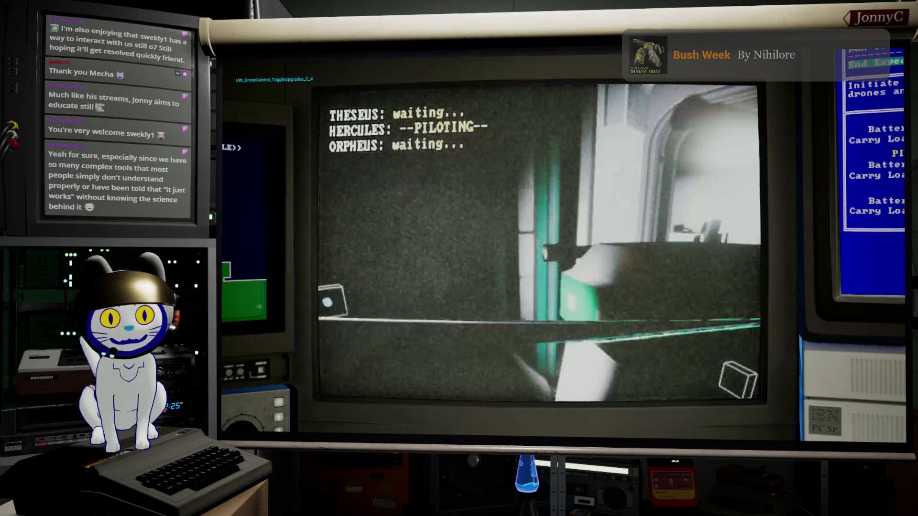
key(3)
key(a)
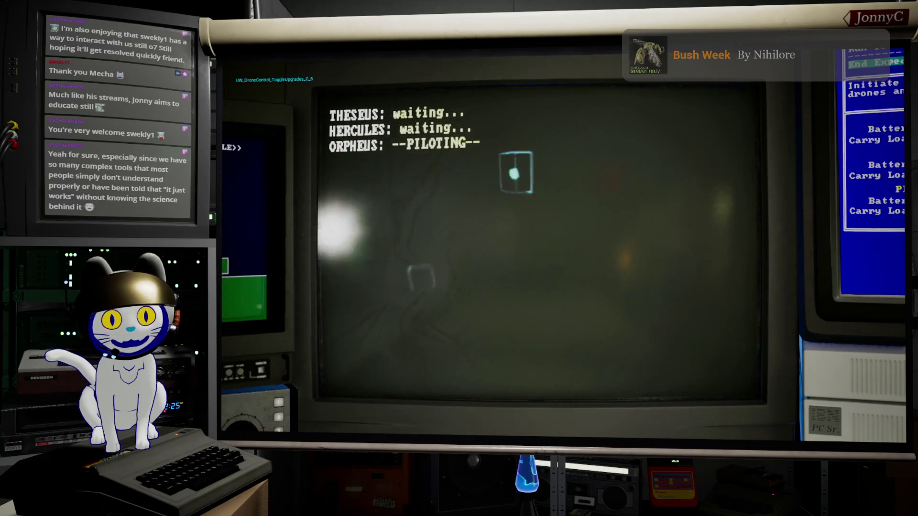
key(a)
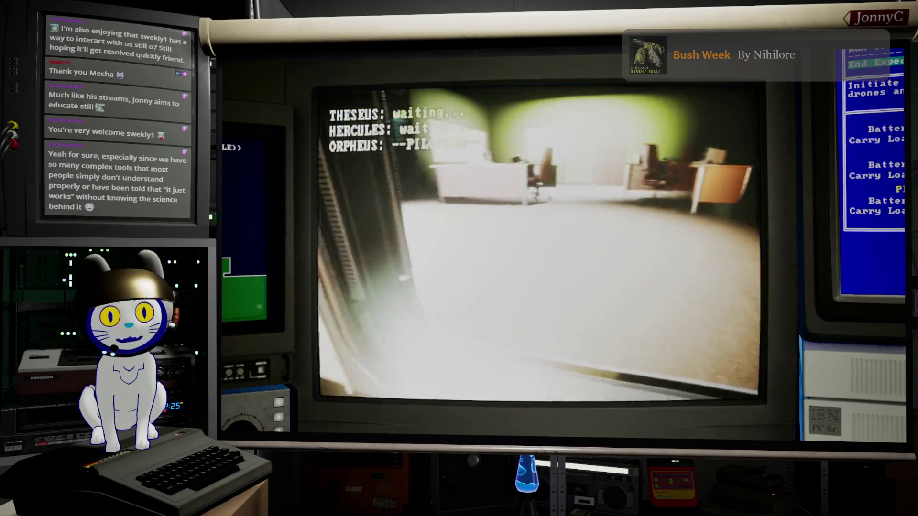
key(a)
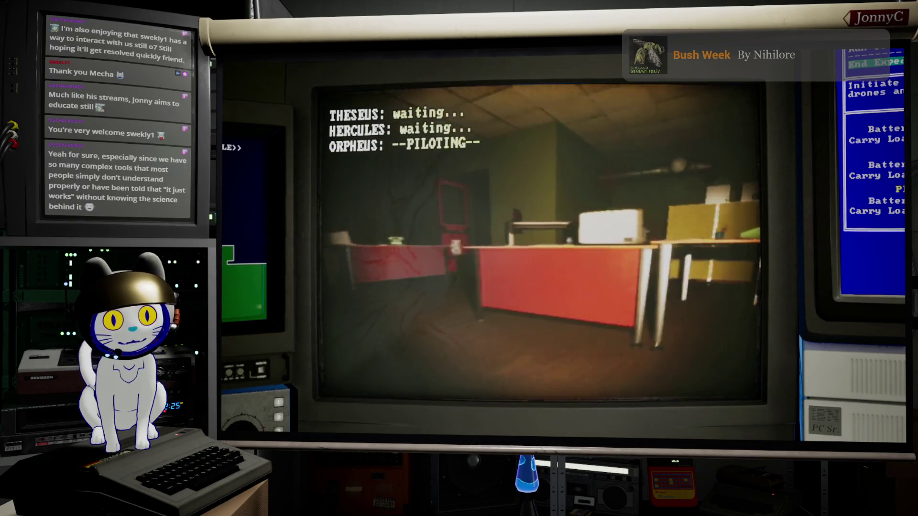
key(w)
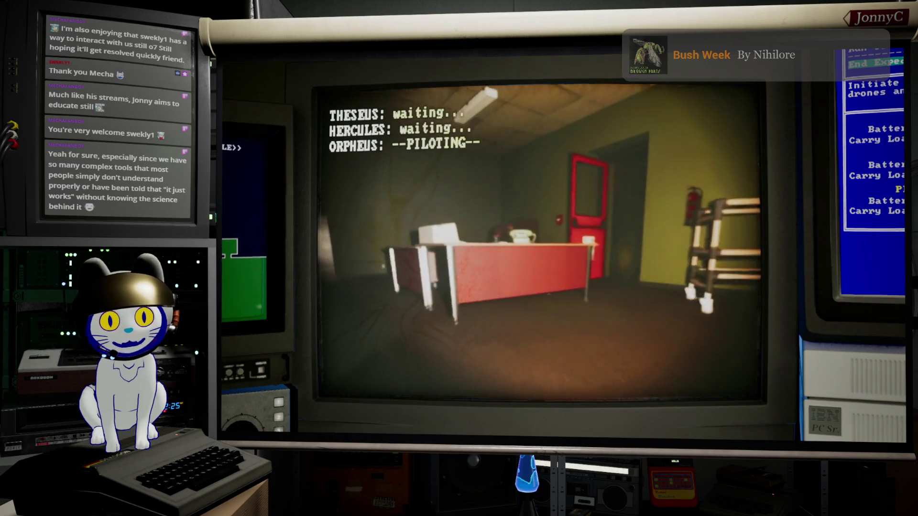
key(w)
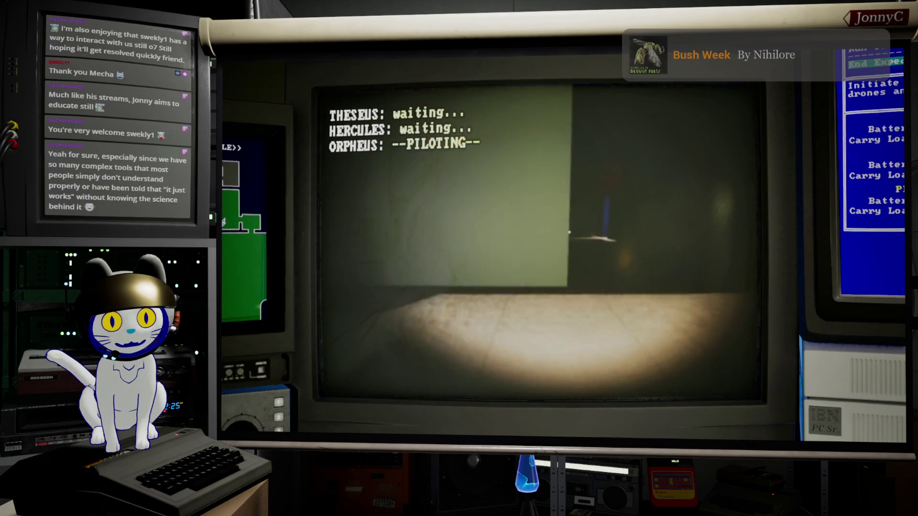
Drive Theseus through the office, Head Office and corridor, then connect to the door panel
key(1)
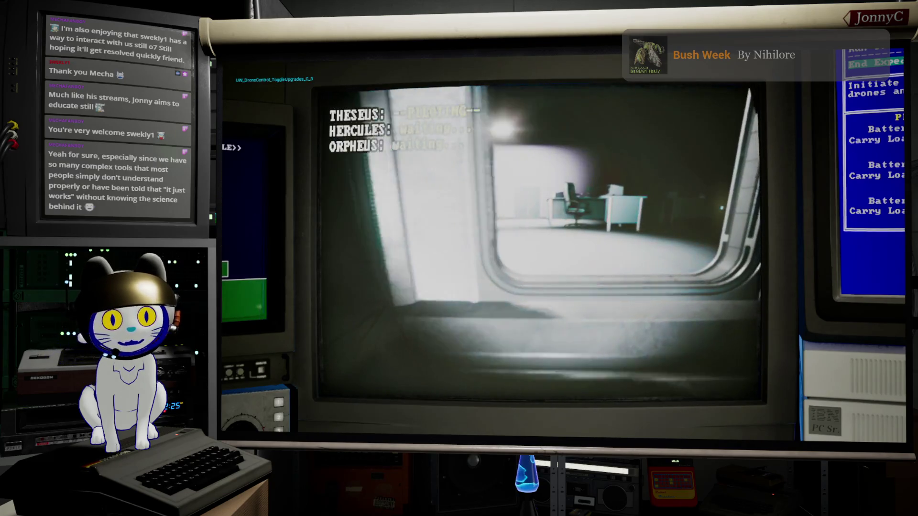
key(w)
key(w)
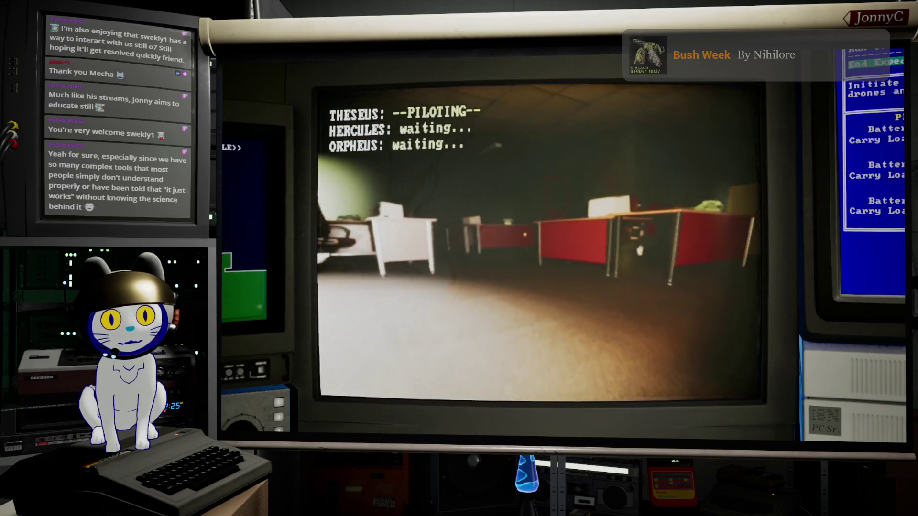
key(w)
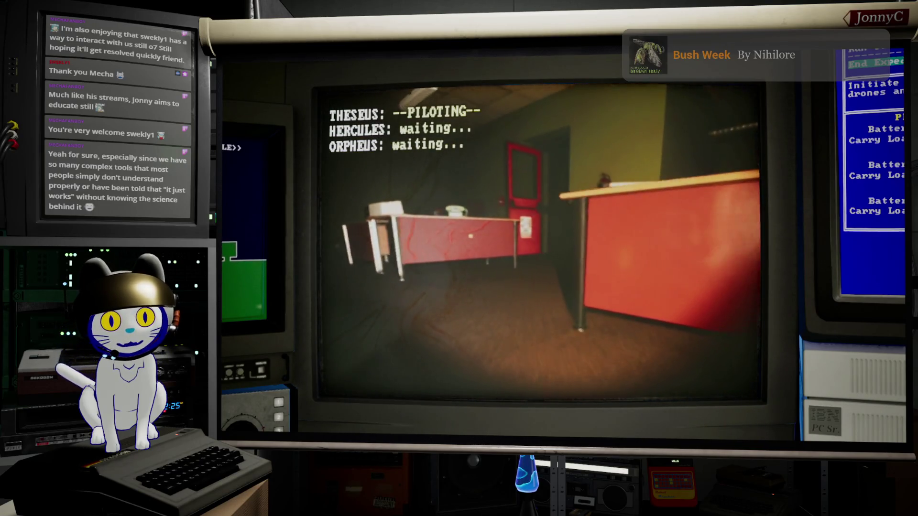
key(w)
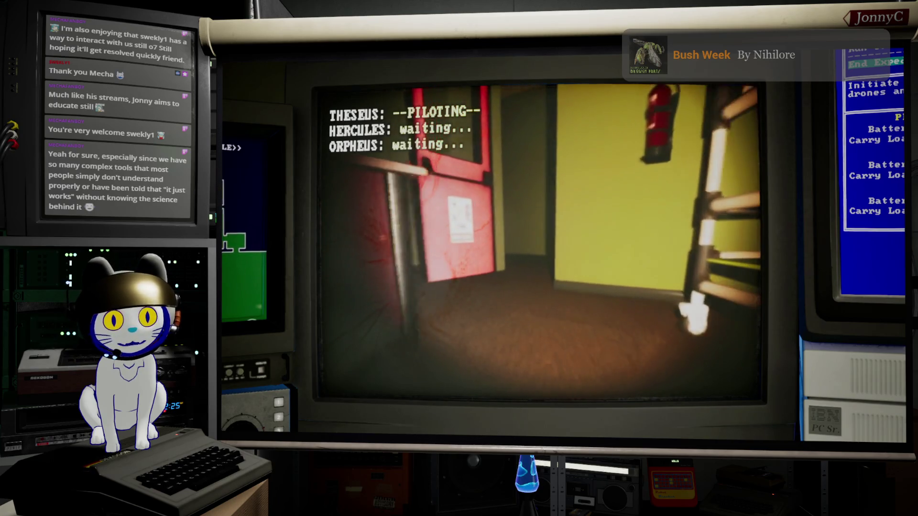
key(w)
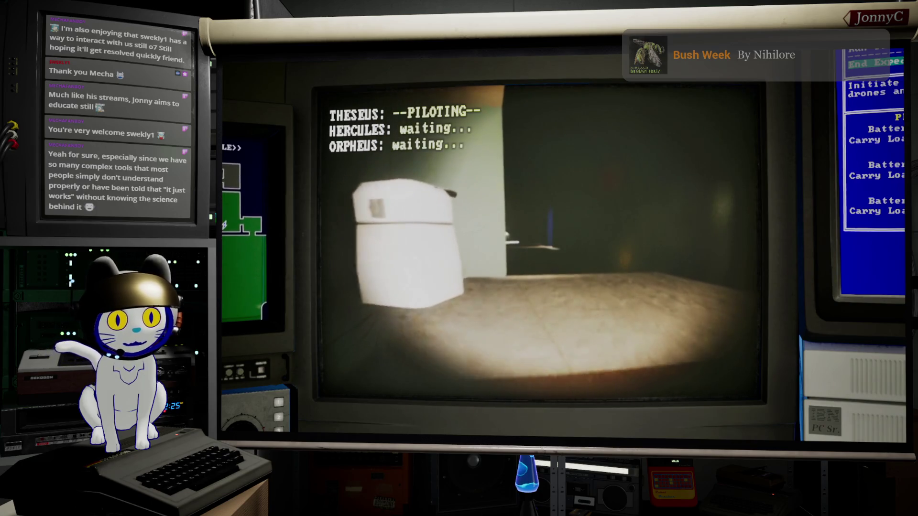
key(a)
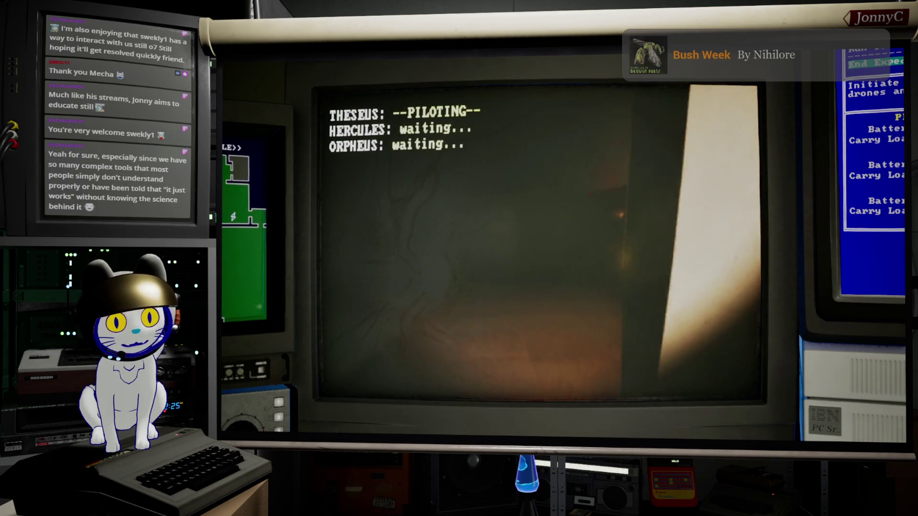
key(d)
key(w)
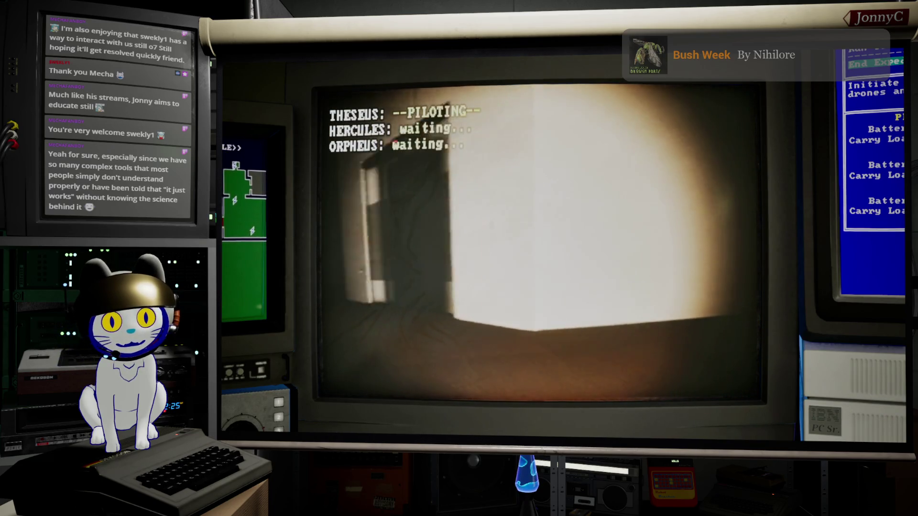
key(d)
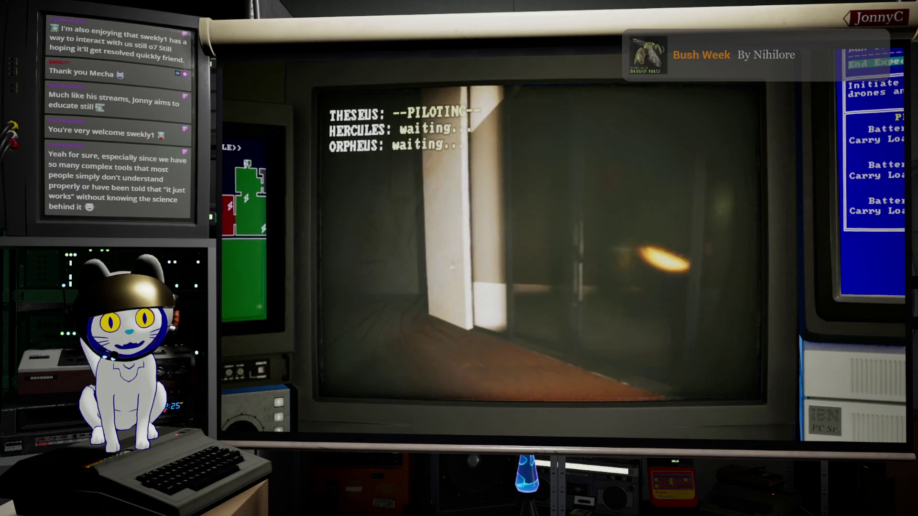
key(w)
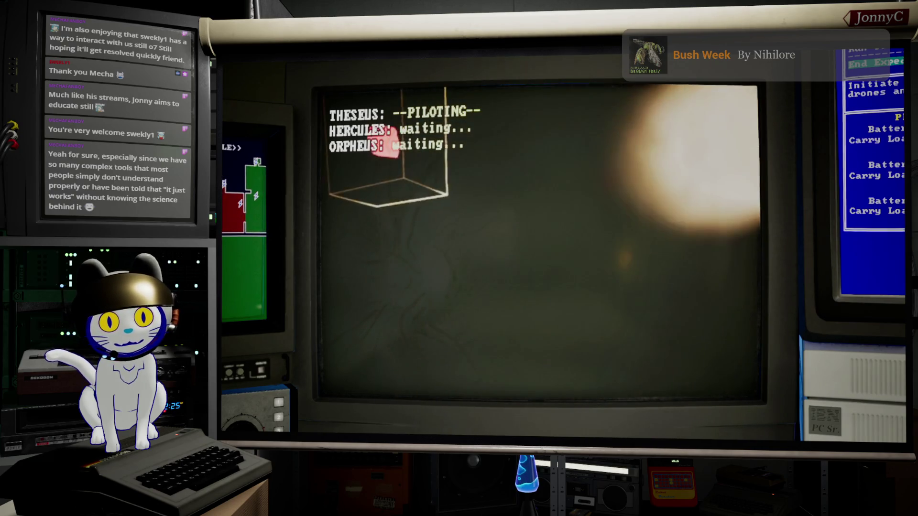
key(e)
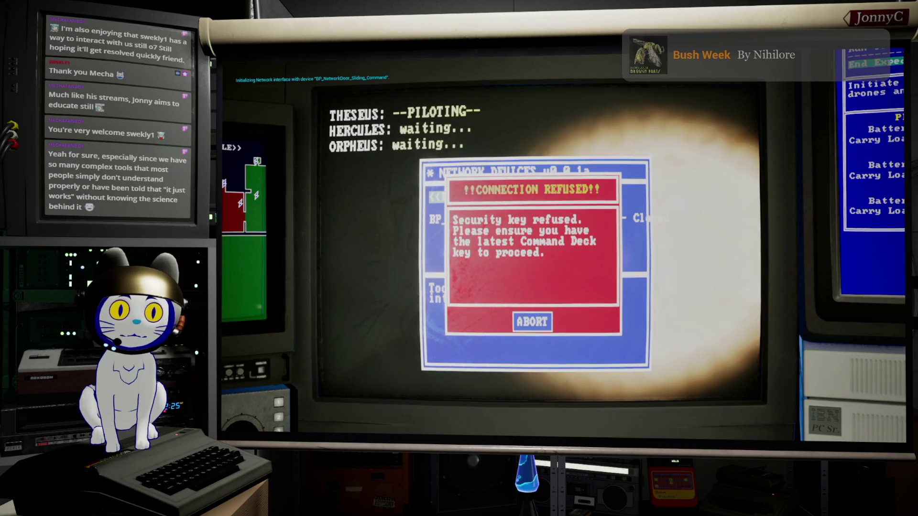
Retry the door panel, ABORT the refused connection, and steer Theseus toward the lit doorway
key(Escape)
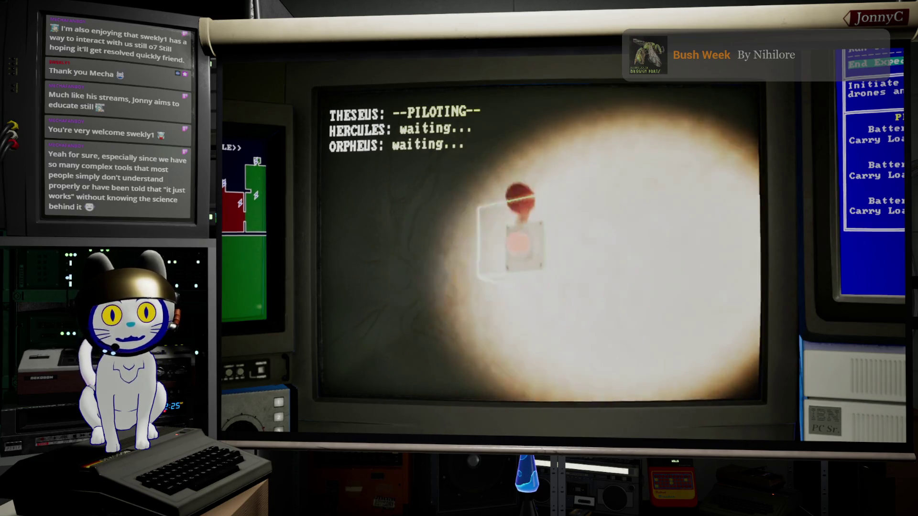
key(e)
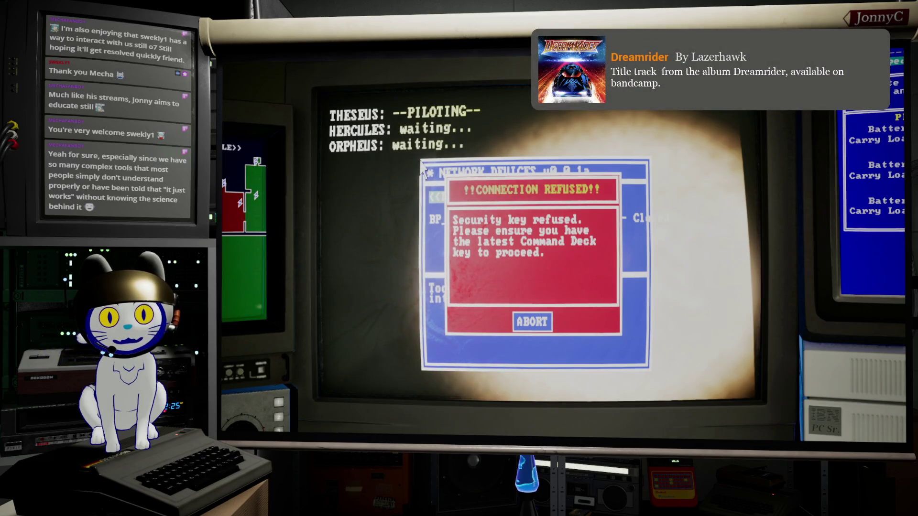
key(Tab)
key(Return)
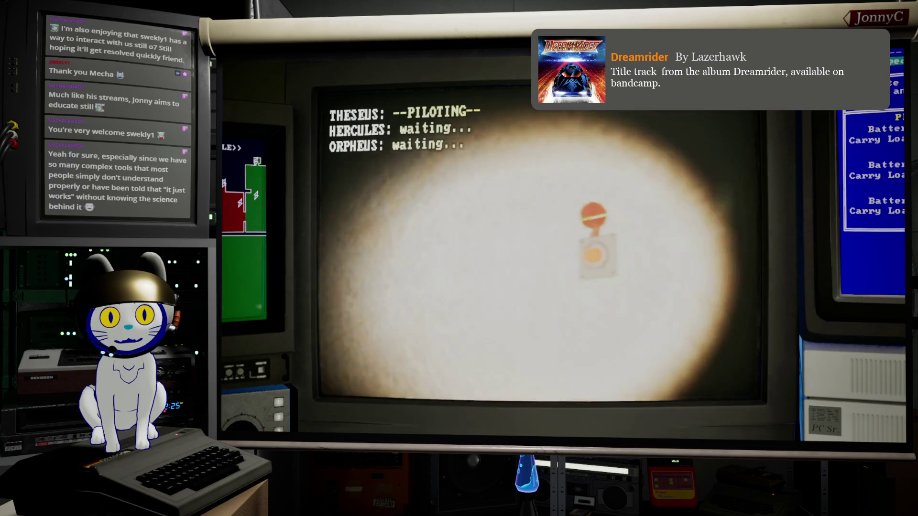
key(Left)
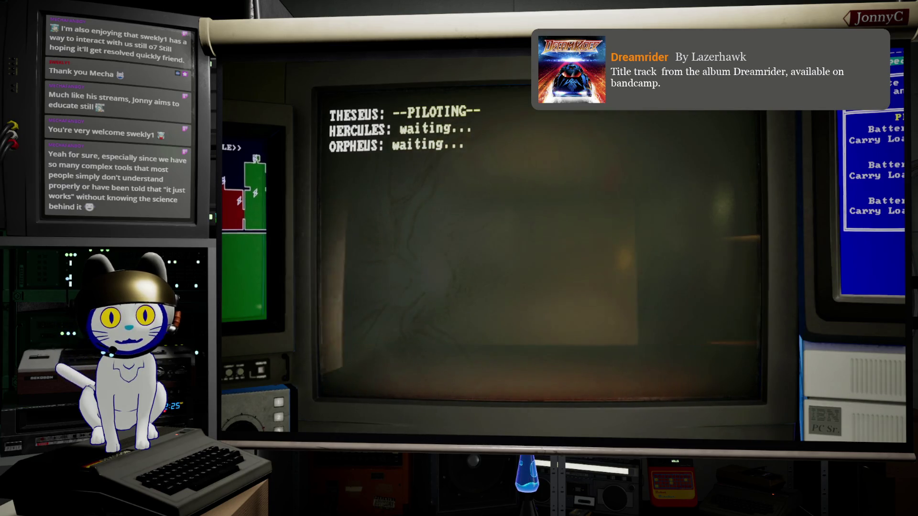
key(Up)
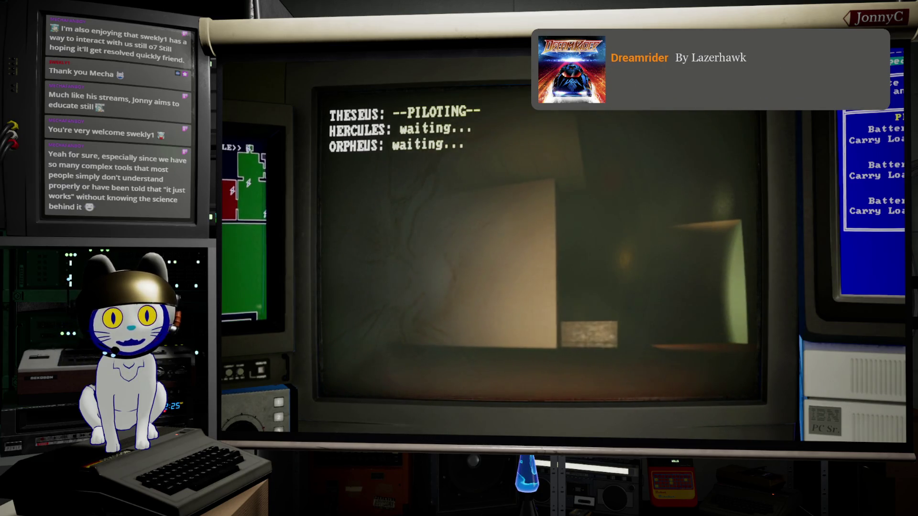
Manoeuvre Theseus by the corridor doorway, then pause with the F1 debug panel showing door overrides
key(w)
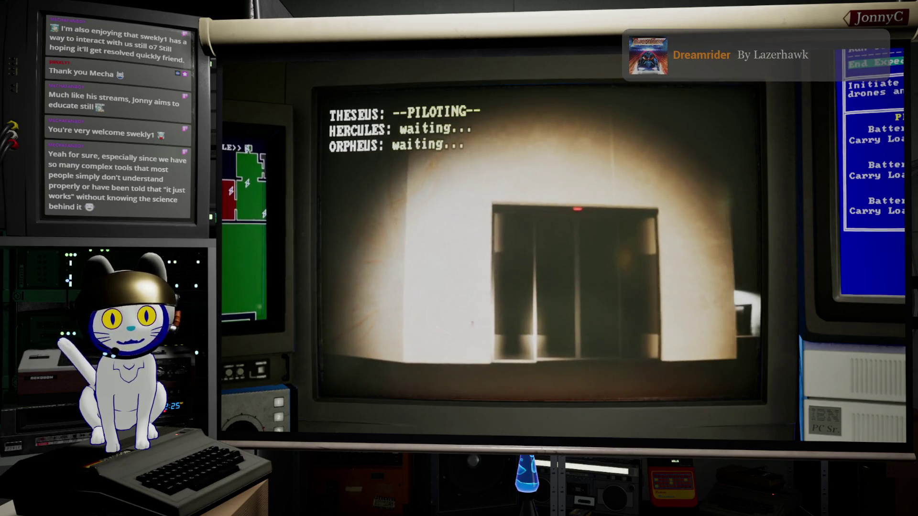
key(w)
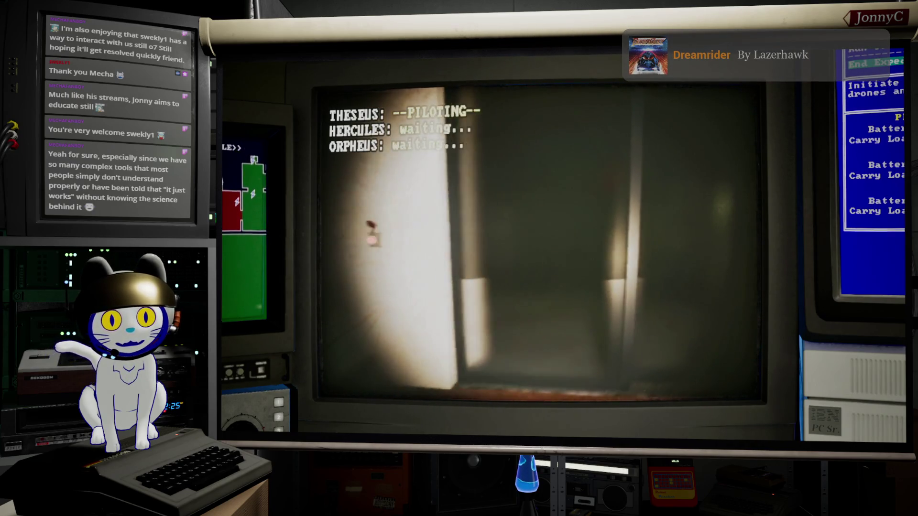
key(w)
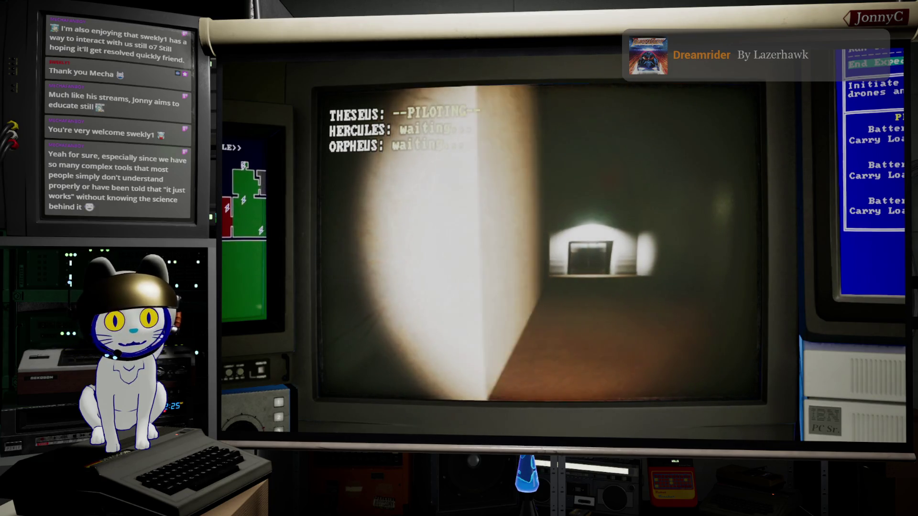
key(w)
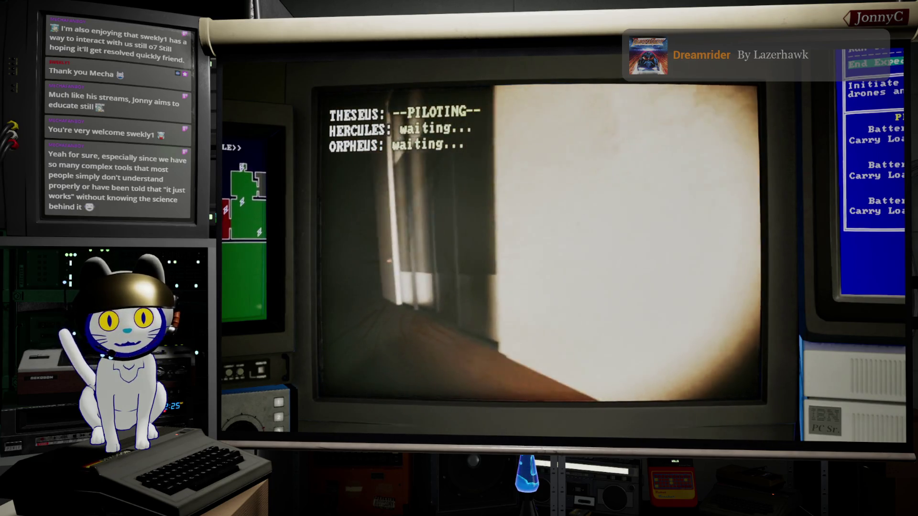
key(w)
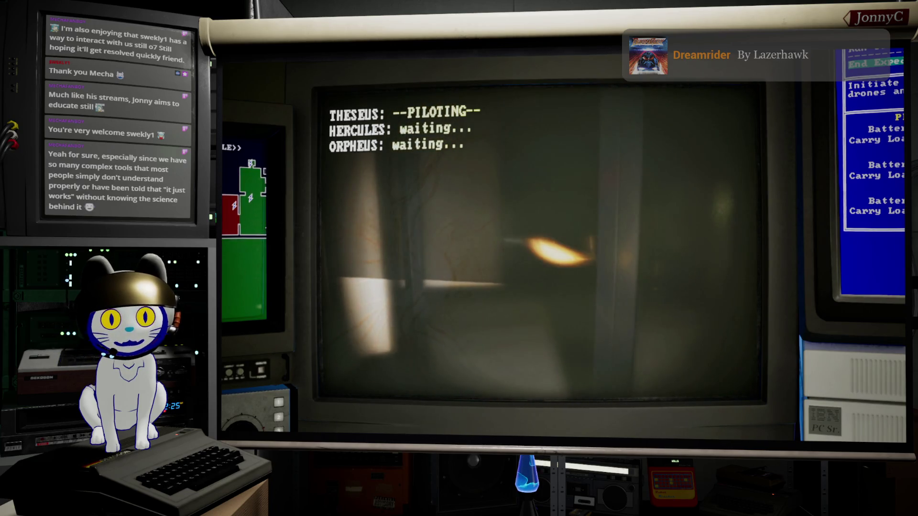
key(w)
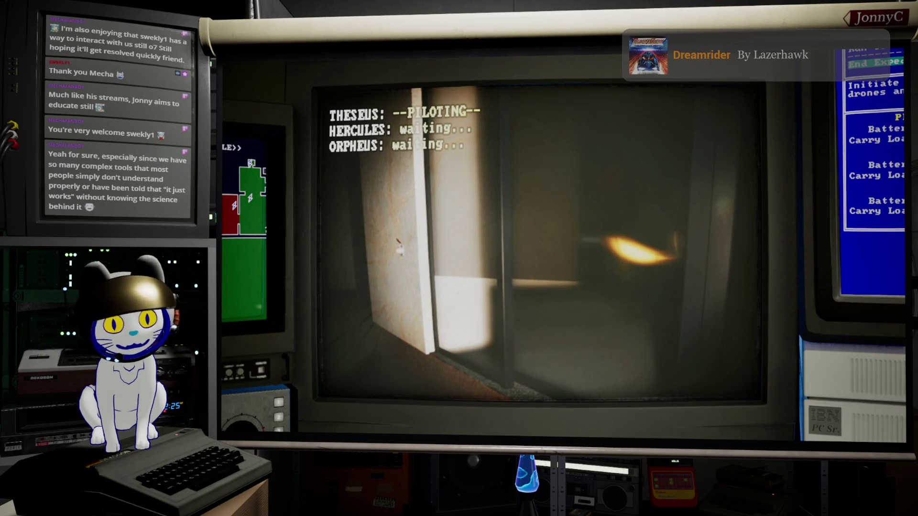
key(F1)
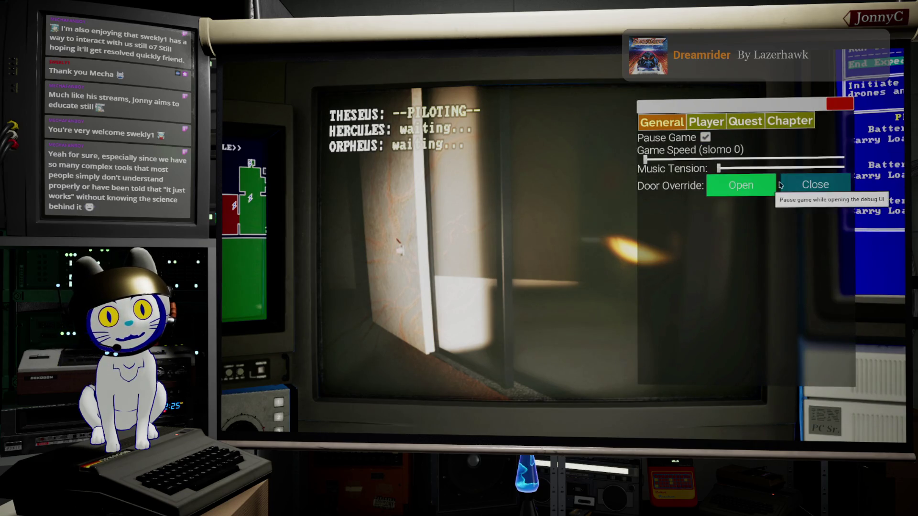
Close the debug panel and fly the drone through the stool frame toward the lit lamp hub
click(847, 105)
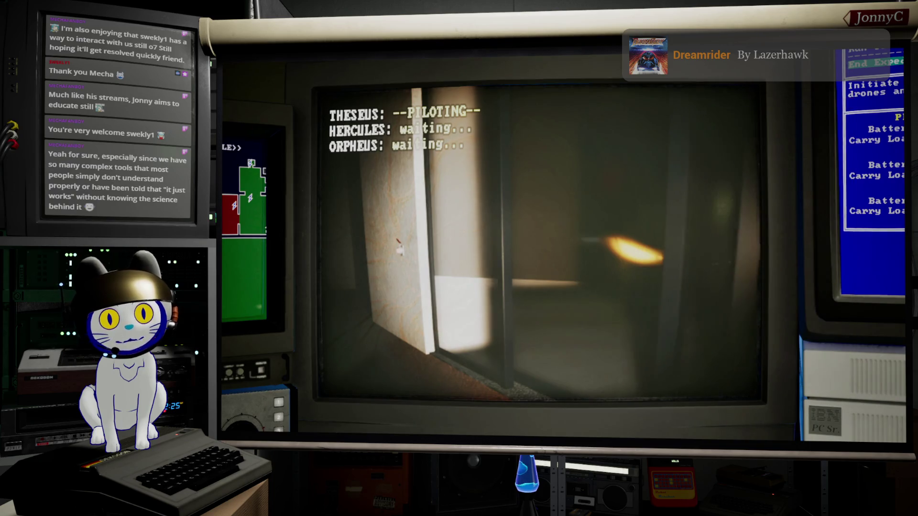
key(s)
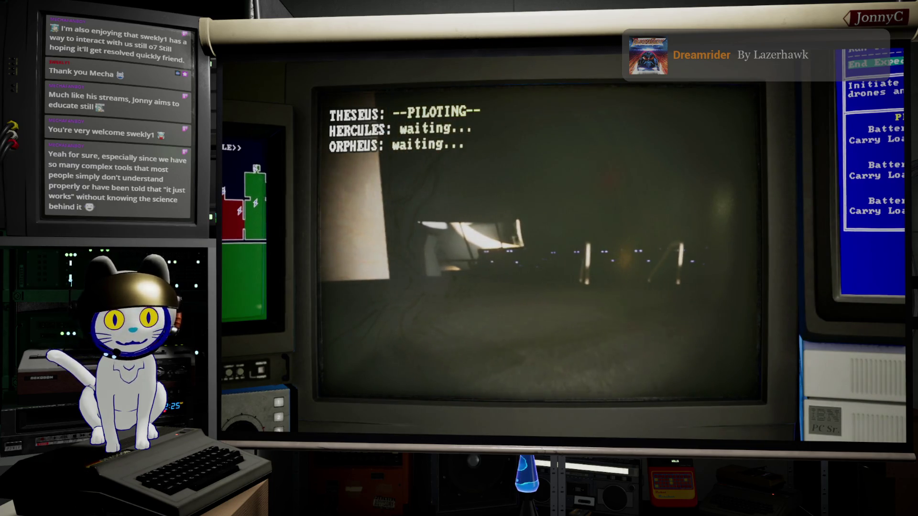
key(w)
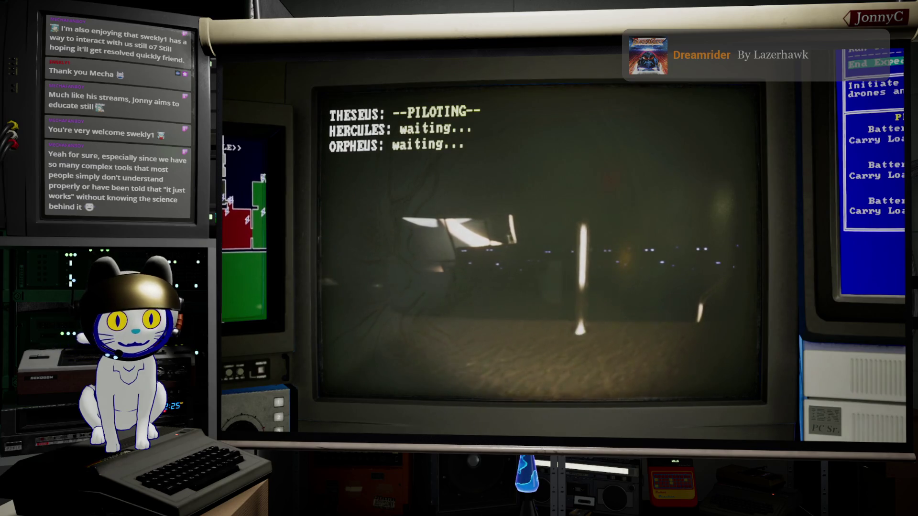
key(a)
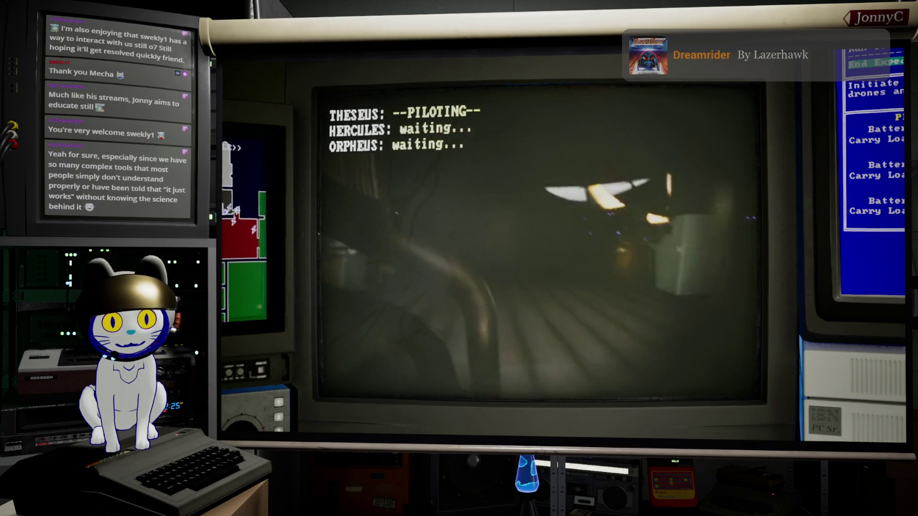
key(d)
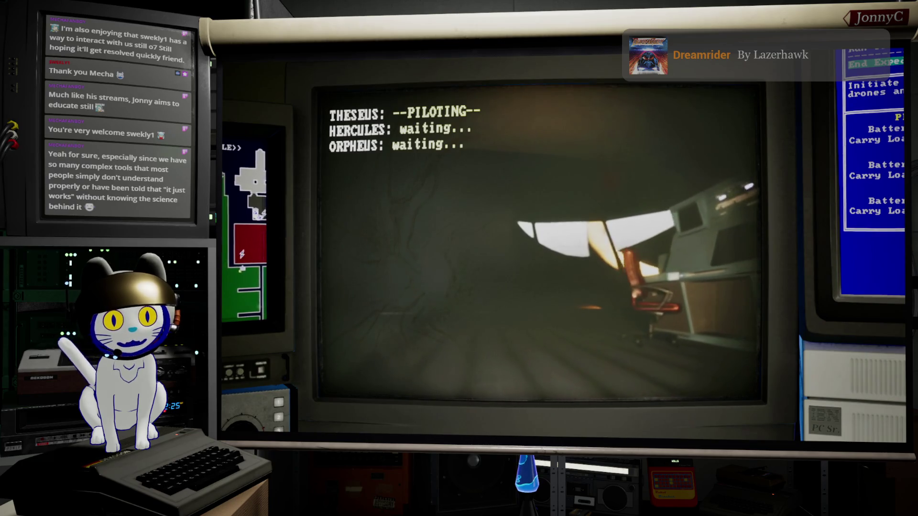
key(w)
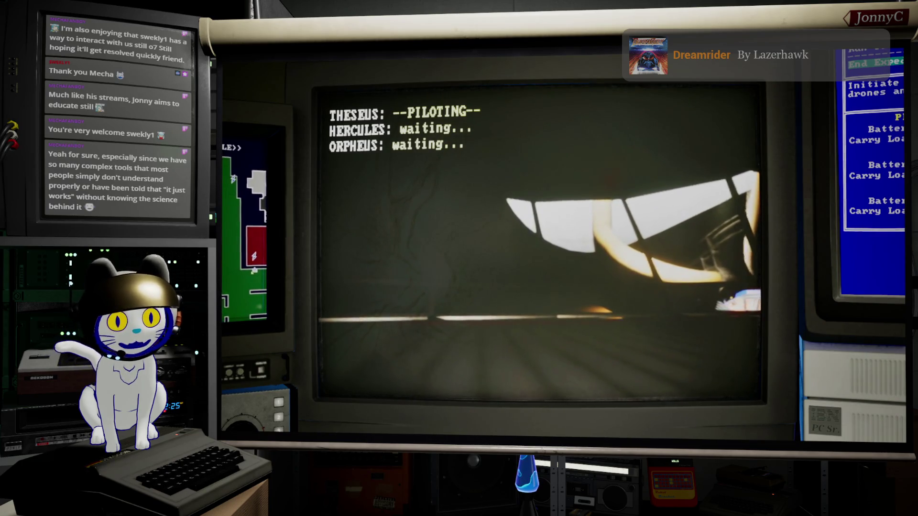
key(w)
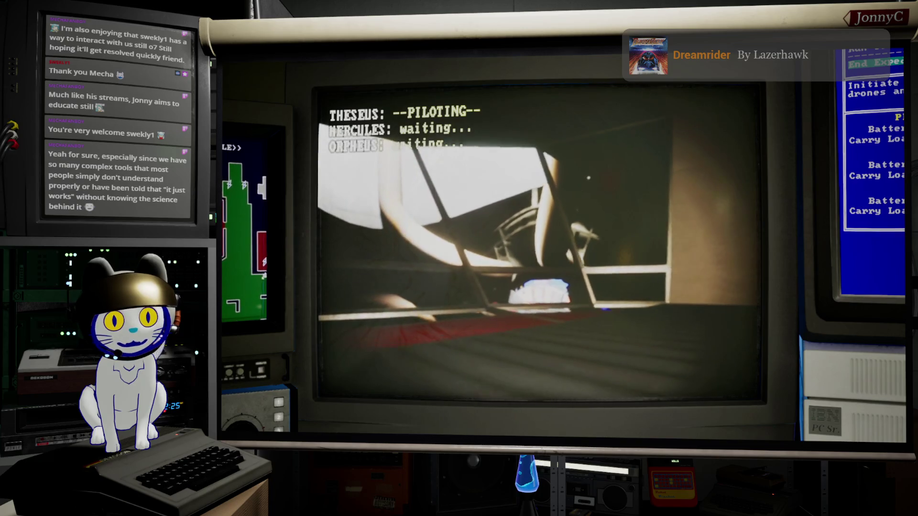
key(w)
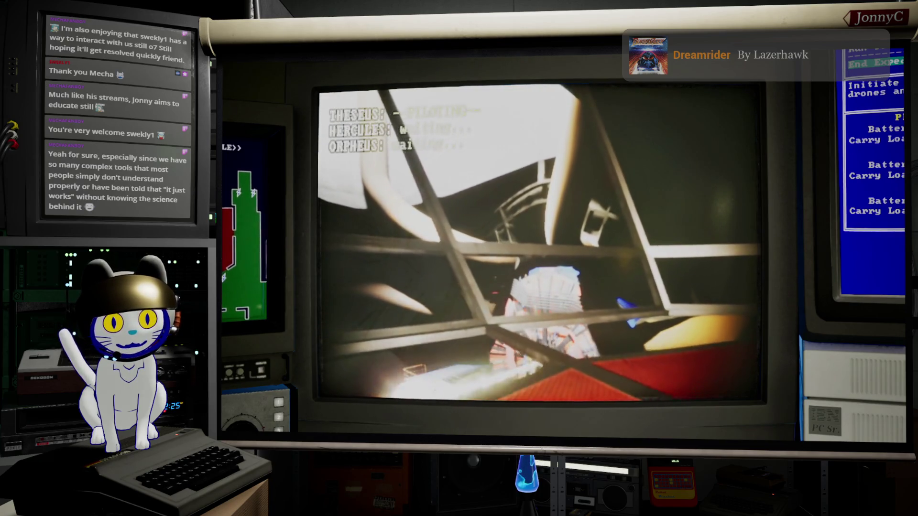
key(w)
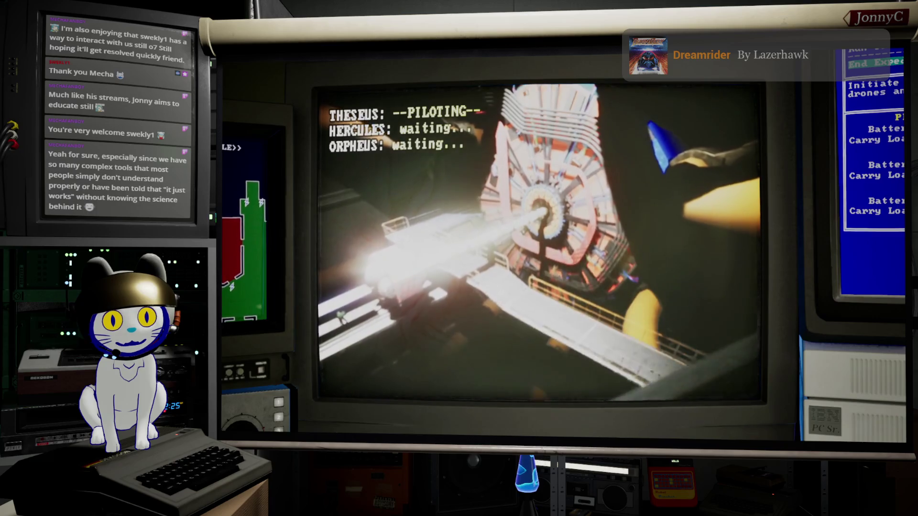
key(w)
key(s)
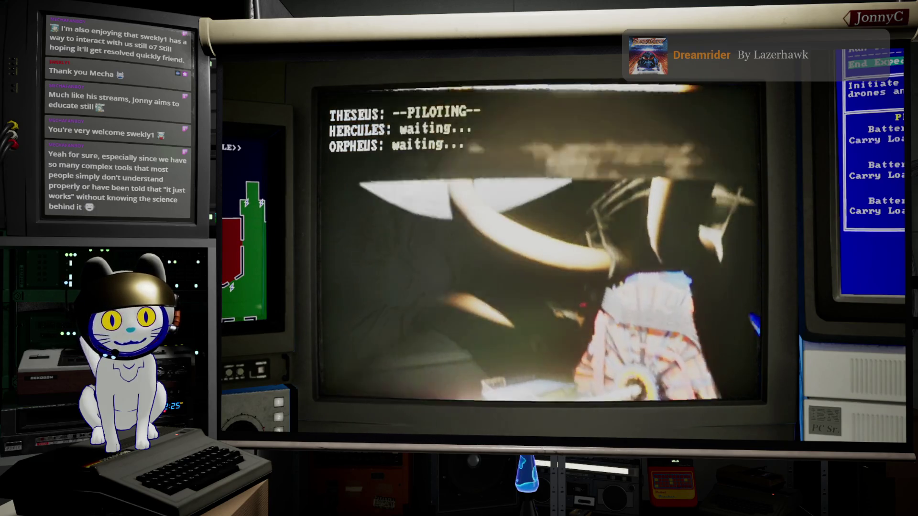
key(w)
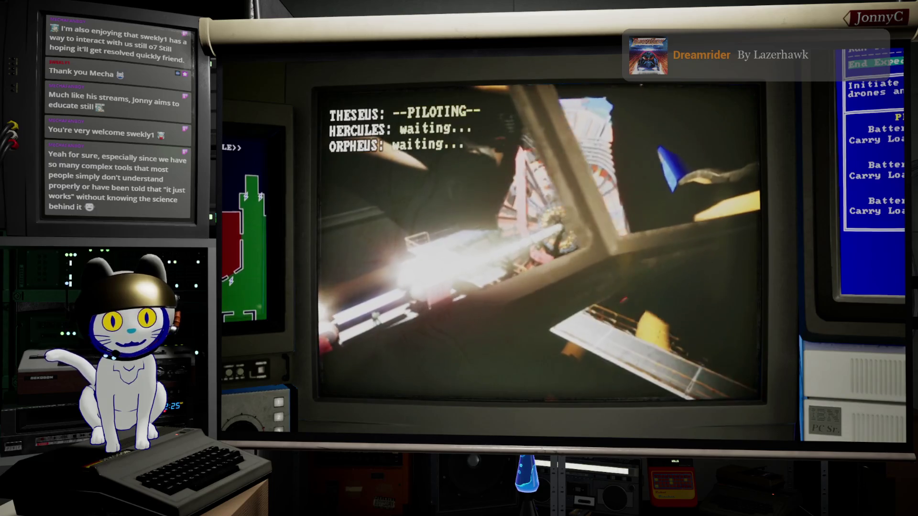
Swing the drone around the room, looking over the lamp hub, grey crate and robot
key(a)
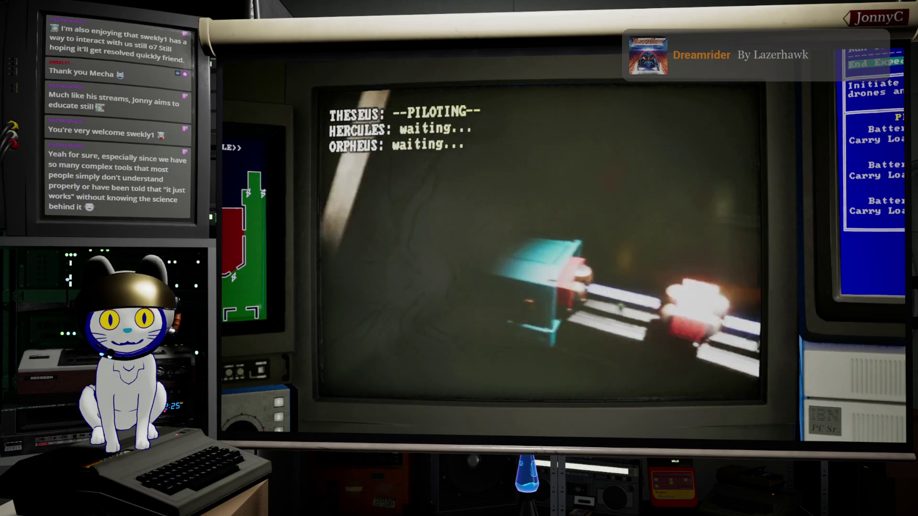
key(d)
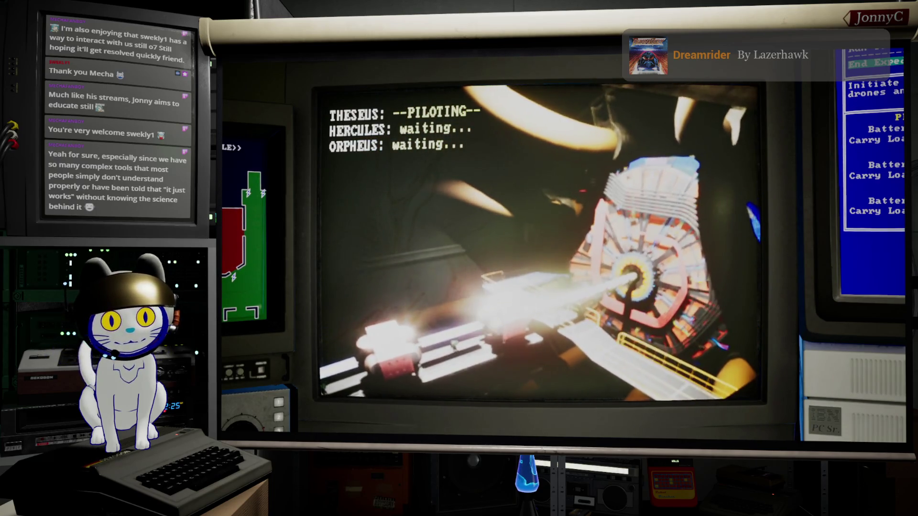
key(d)
key(a)
key(a)
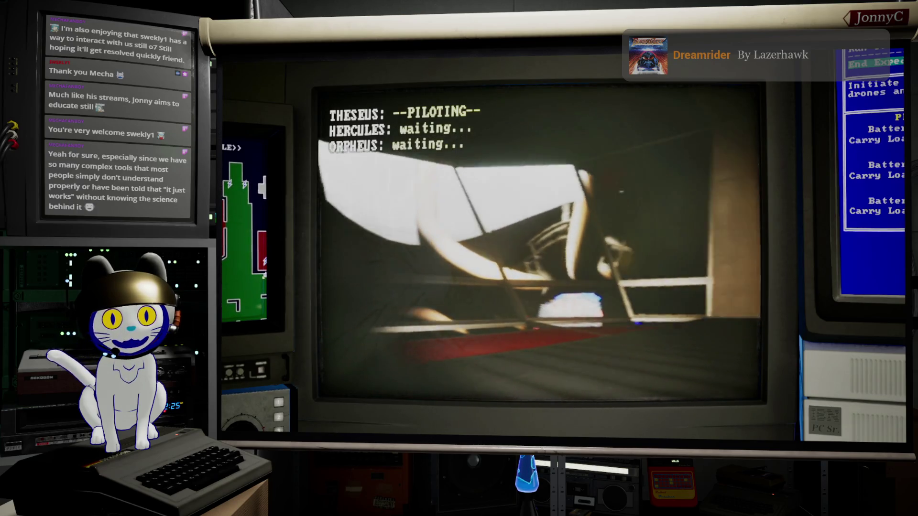
key(d)
key(a)
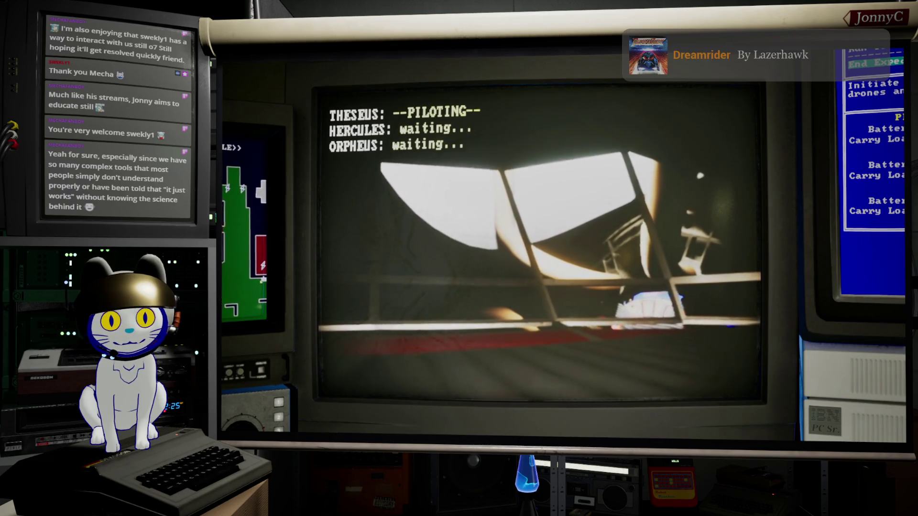
key(a)
key(d)
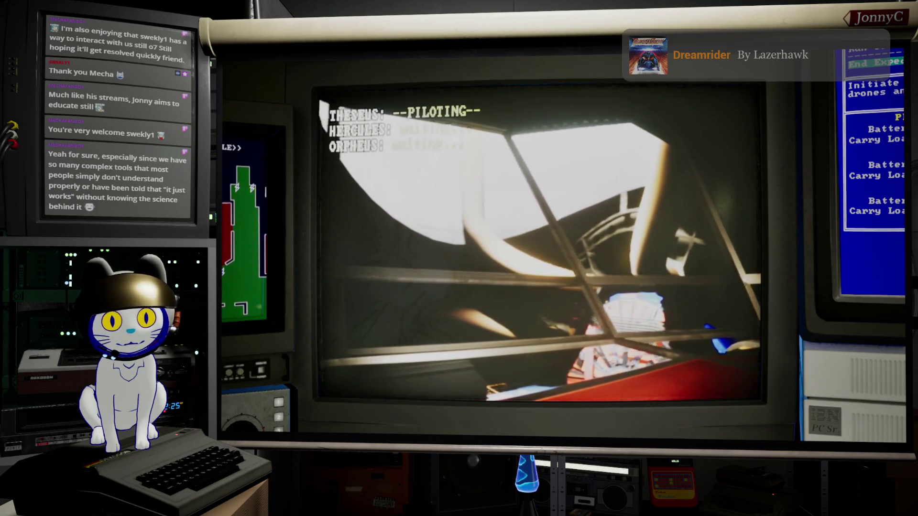
key(a)
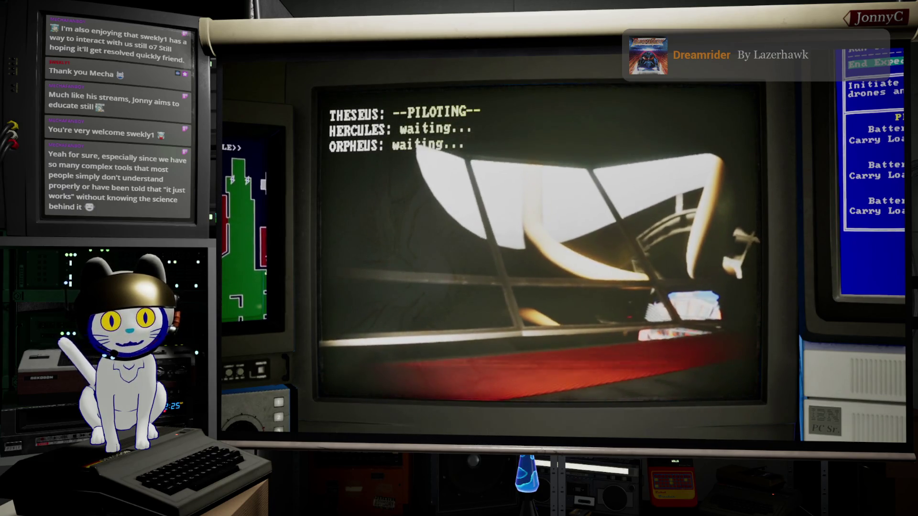
key(d)
key(a)
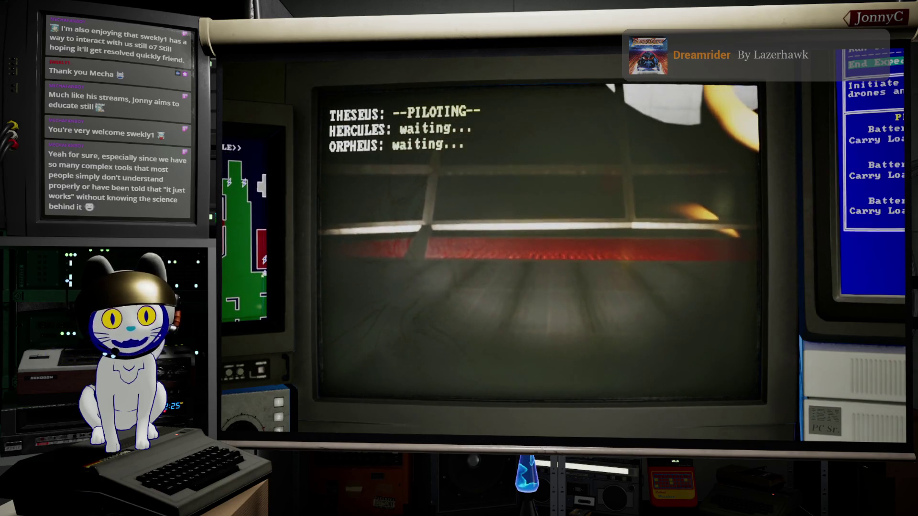
Fly the drone past the red-and-yellow machinery up to the grey box's keypad panel
key(w)
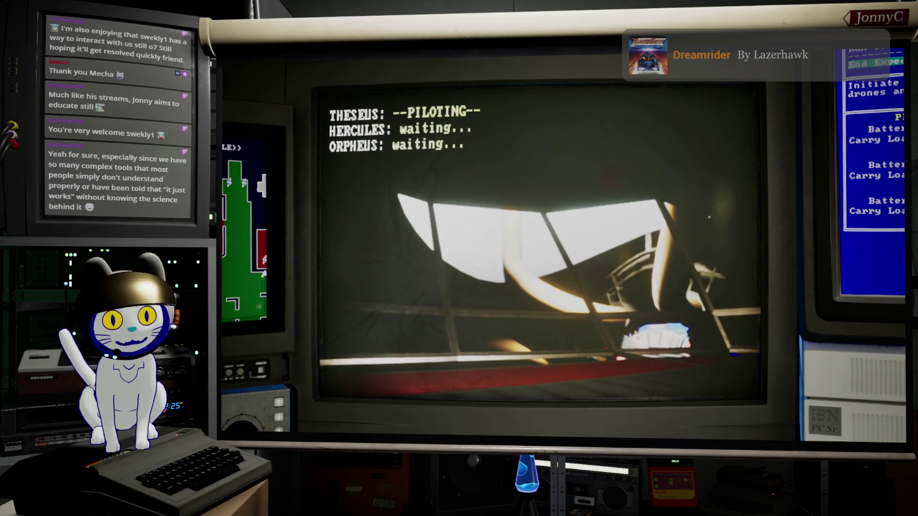
key(w)
key(s)
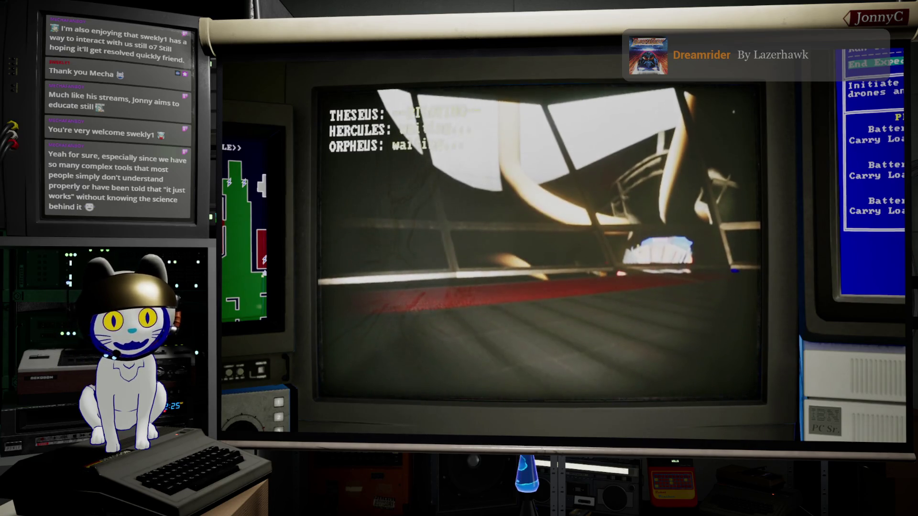
key(w)
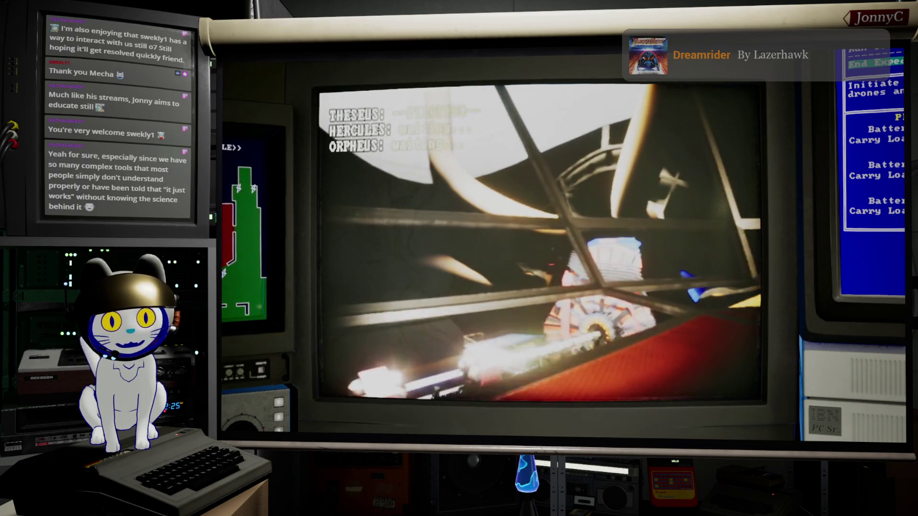
key(w)
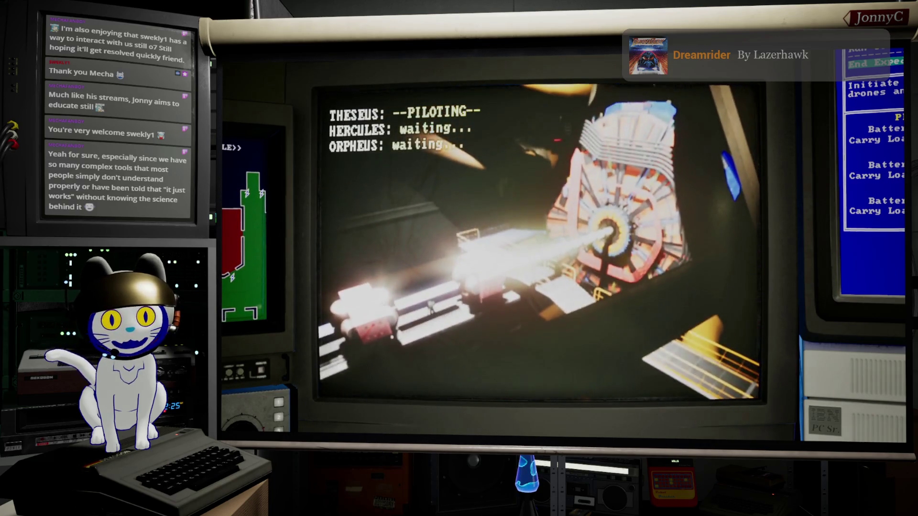
key(w)
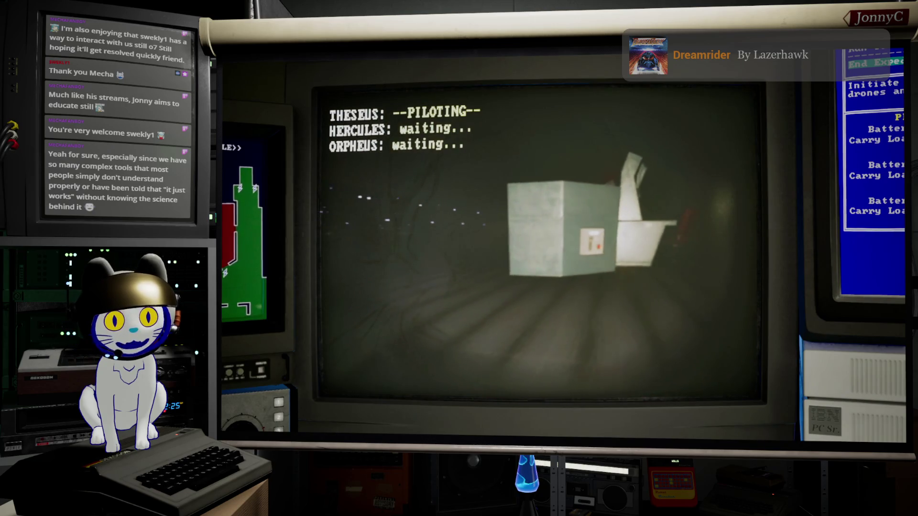
key(w)
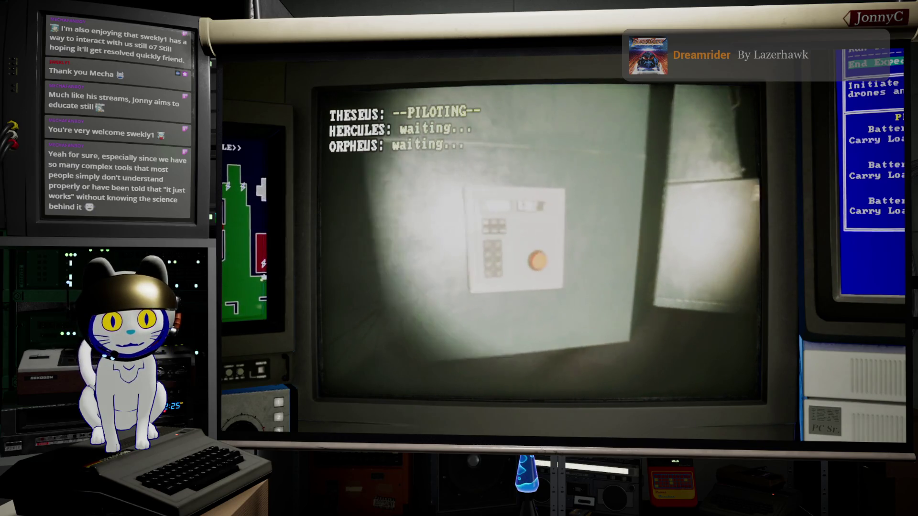
Connect to the keypad panel and start the RESTRICTED FILES download from Network Devices
key(e)
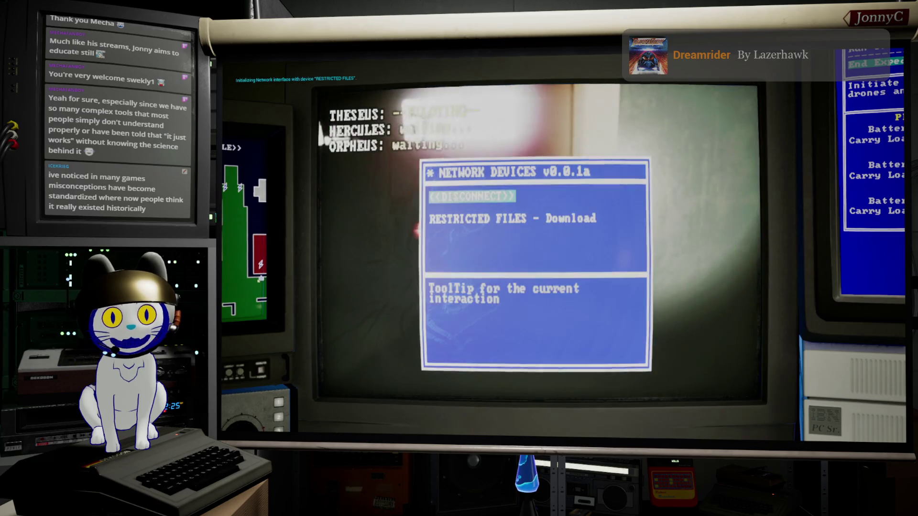
key(Up)
key(Up)
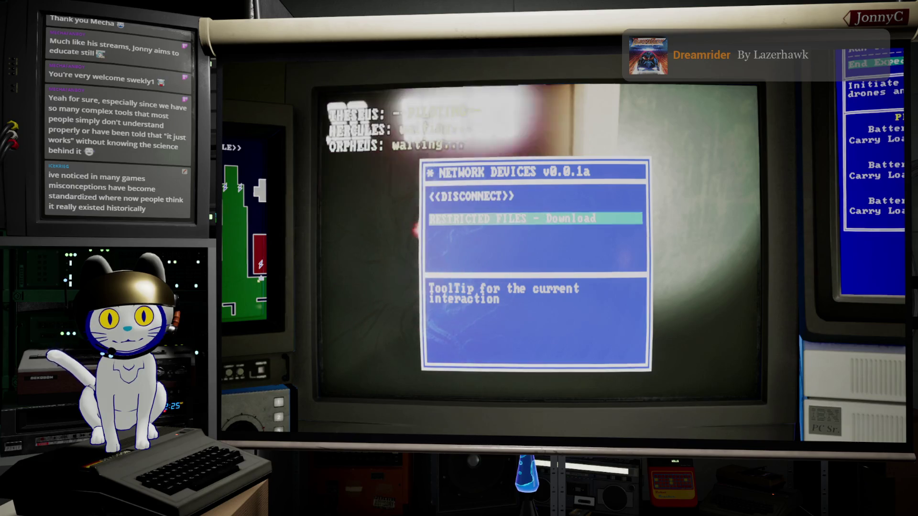
key(Return)
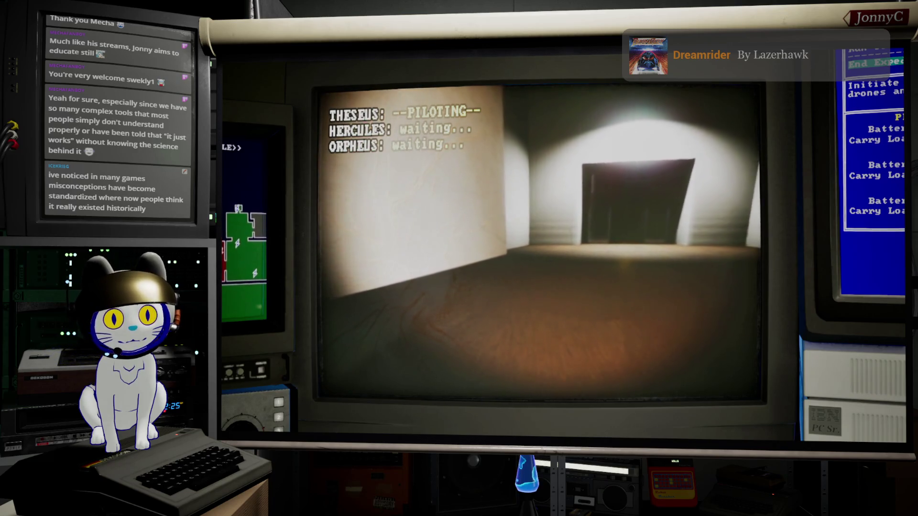
Fly Theseus across the room and through the bright doorway into the railed dim area
key(w)
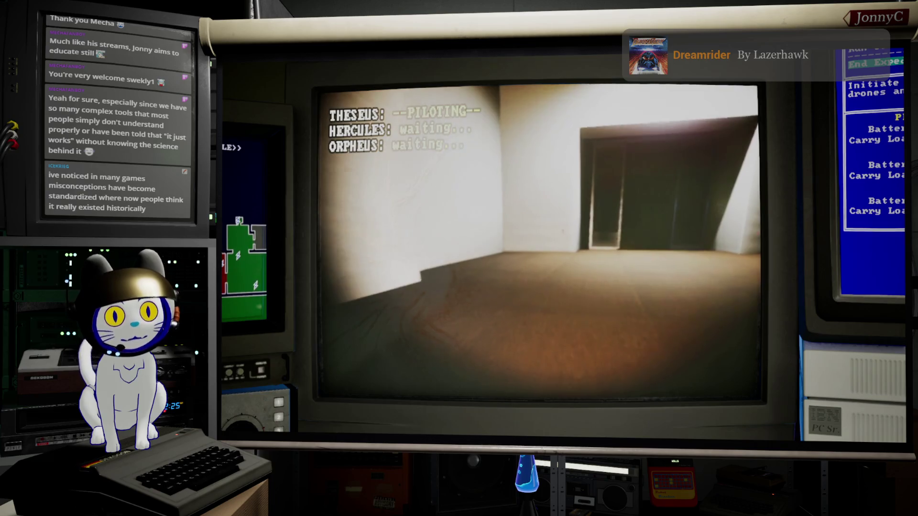
key(w)
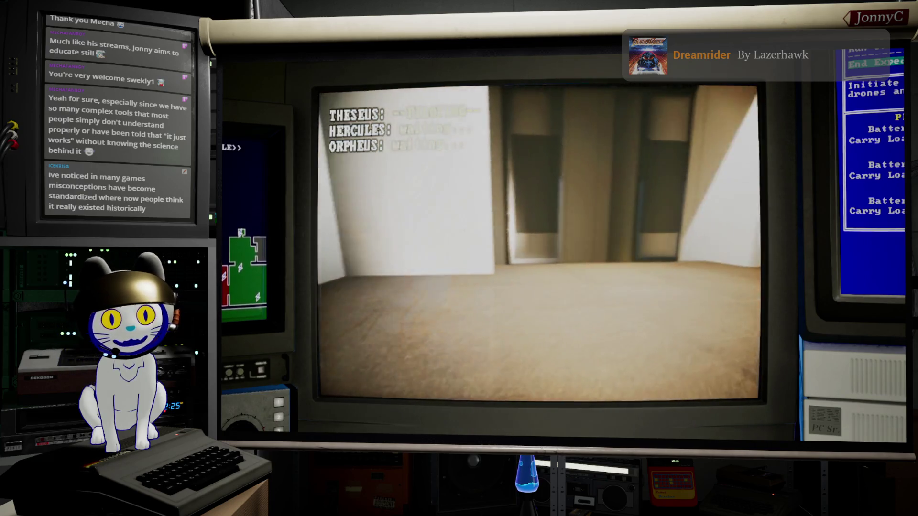
key(w)
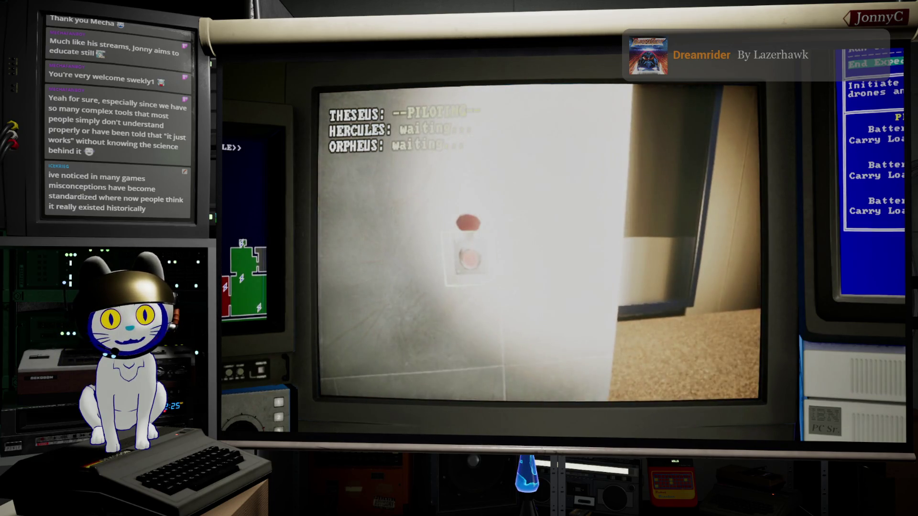
key(a)
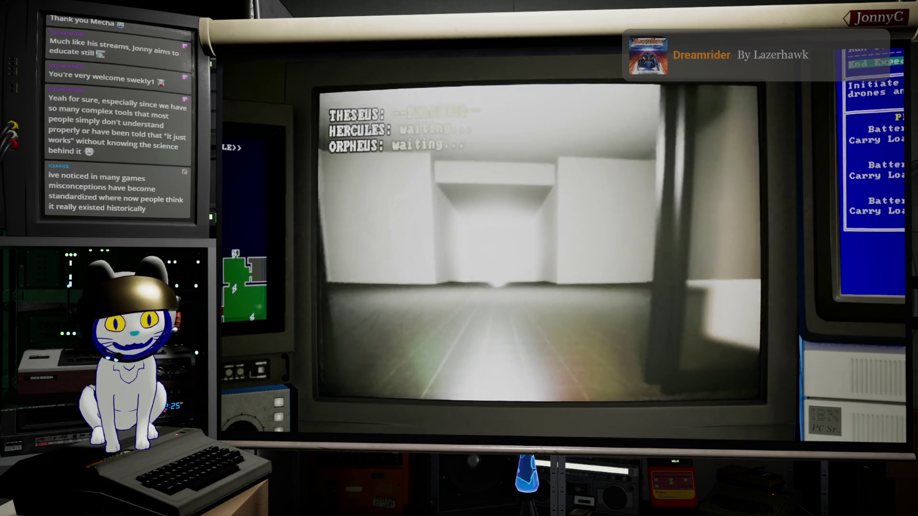
key(w)
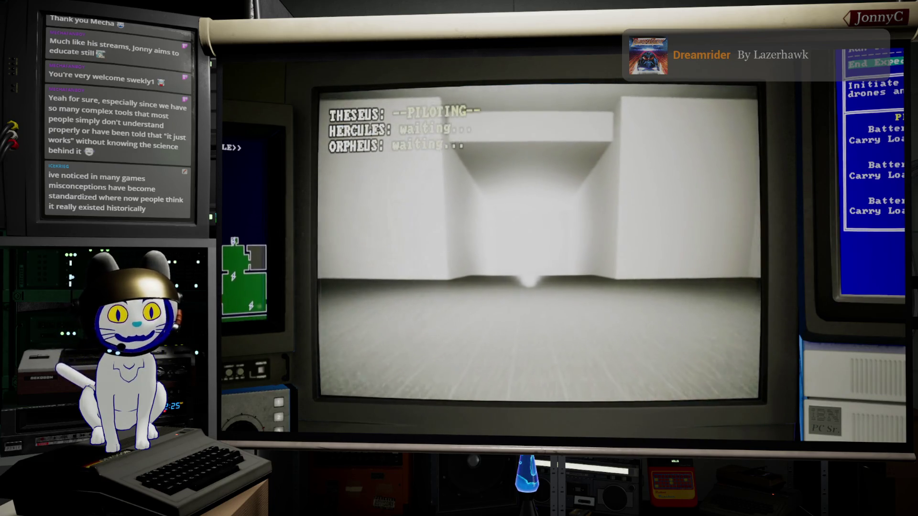
key(w)
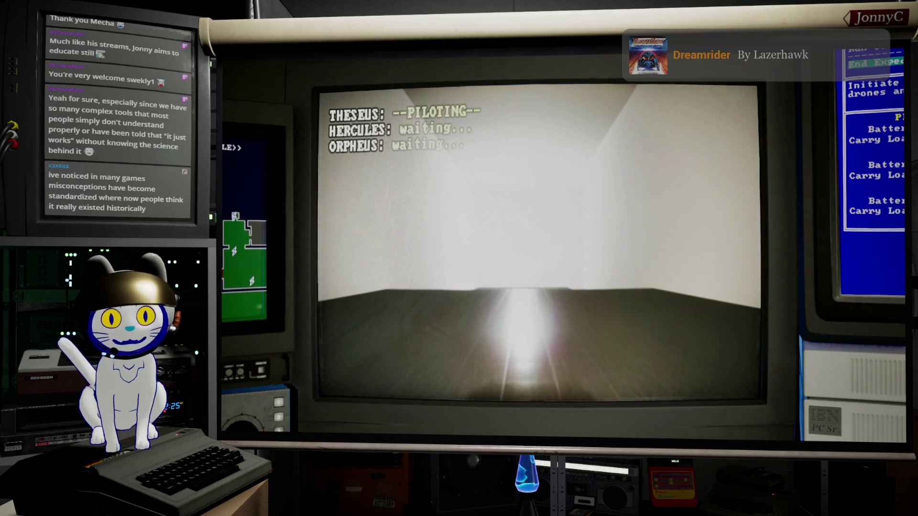
key(w)
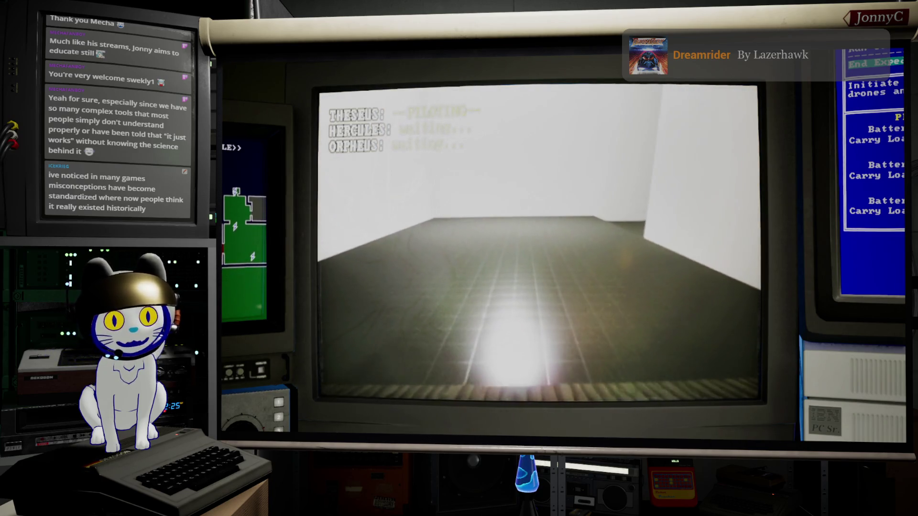
Line Theseus up with the railed corridor and drive it past the standing figure
key(d)
key(a)
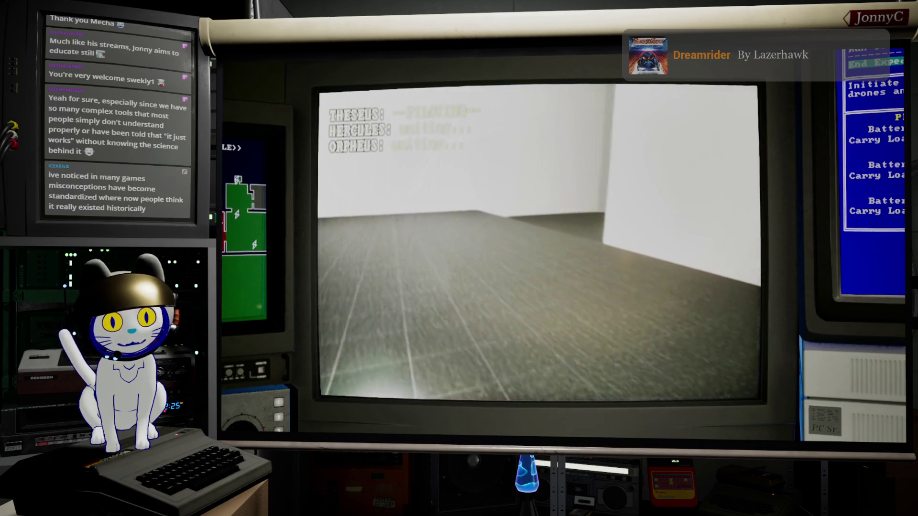
key(d)
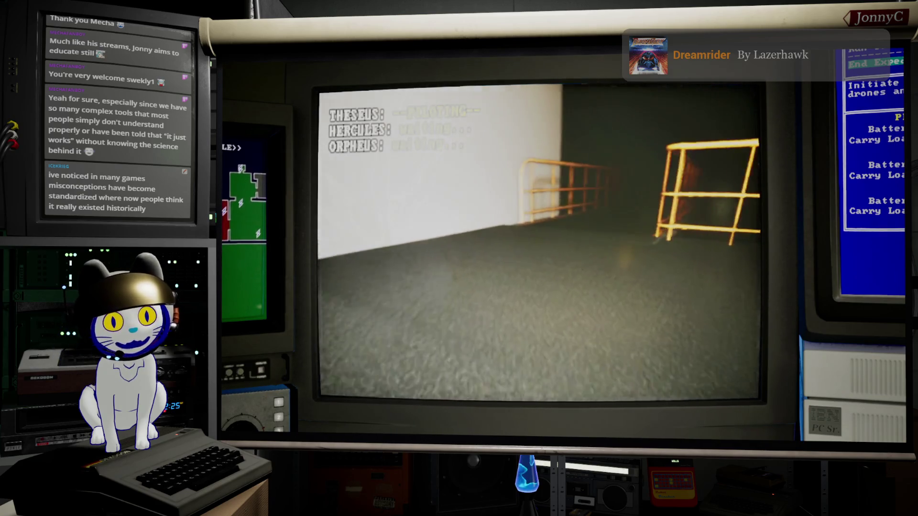
key(a)
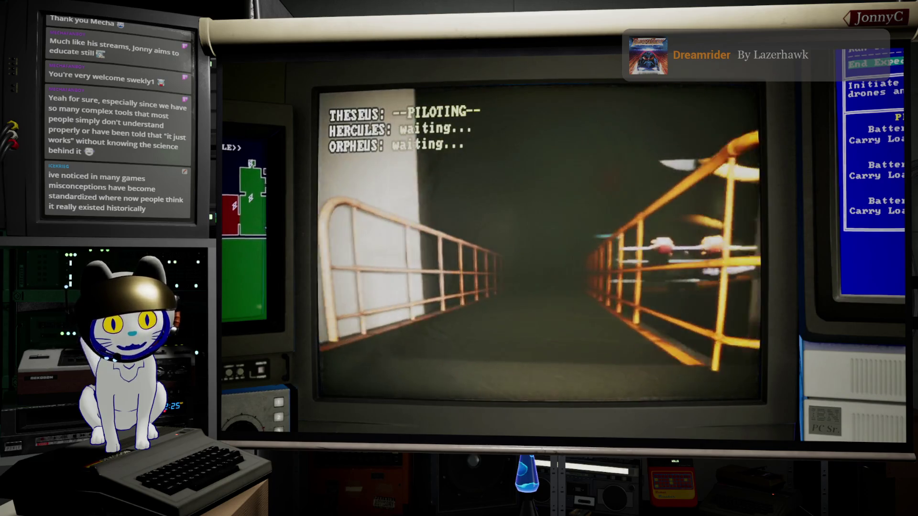
key(w)
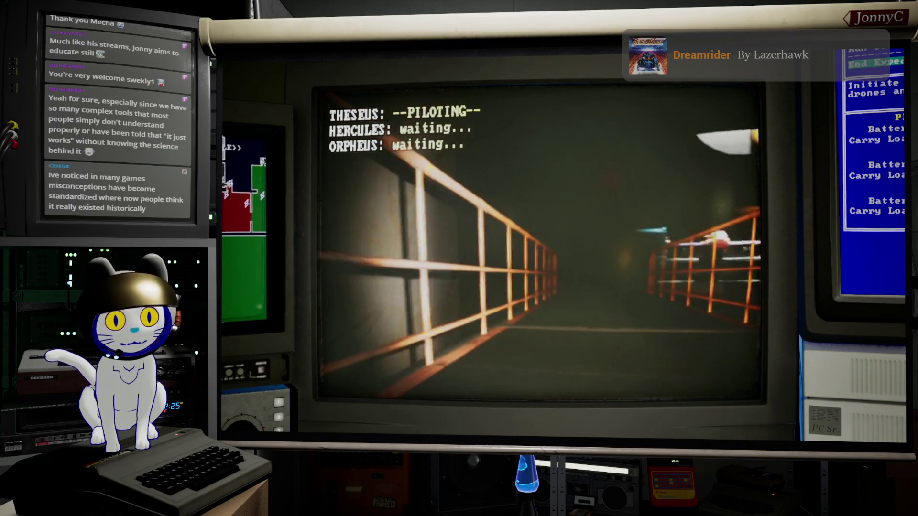
key(w)
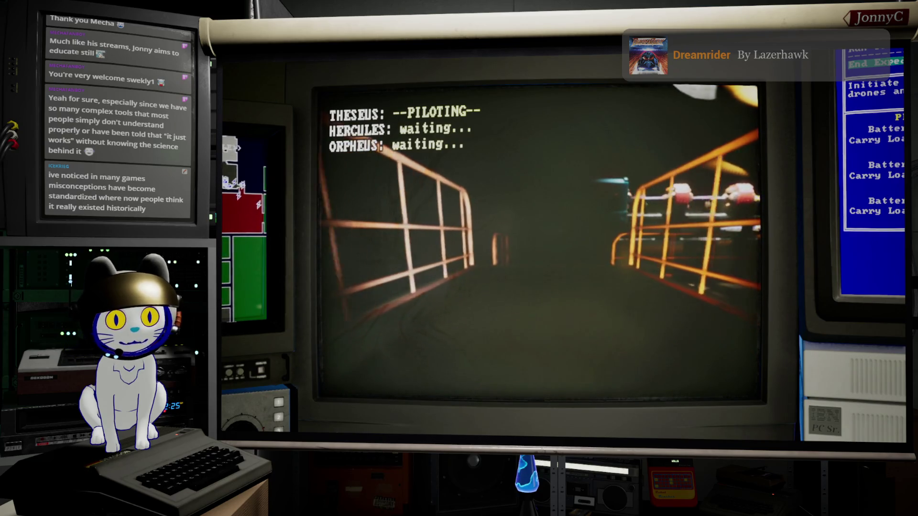
key(w)
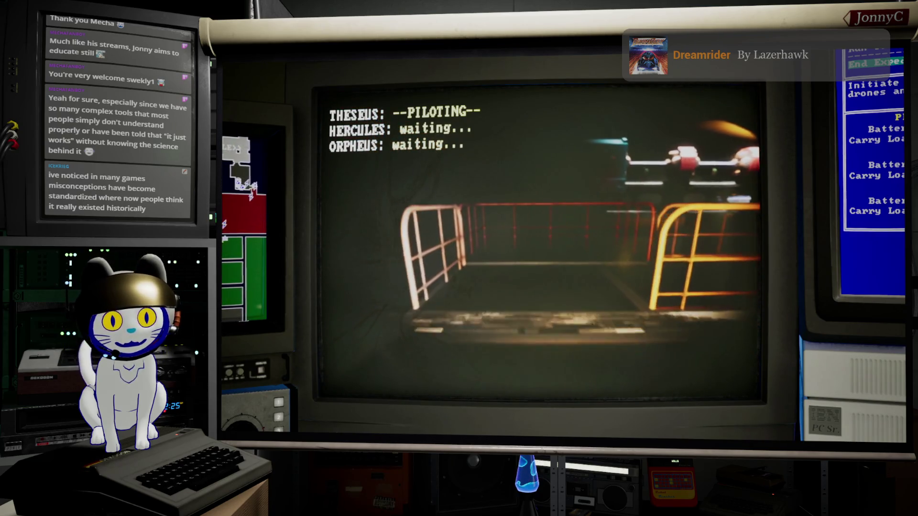
key(w)
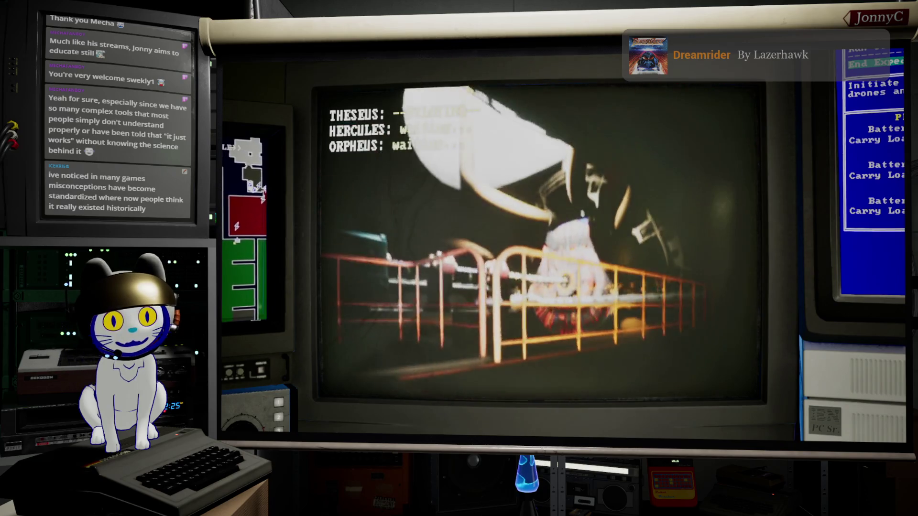
key(d)
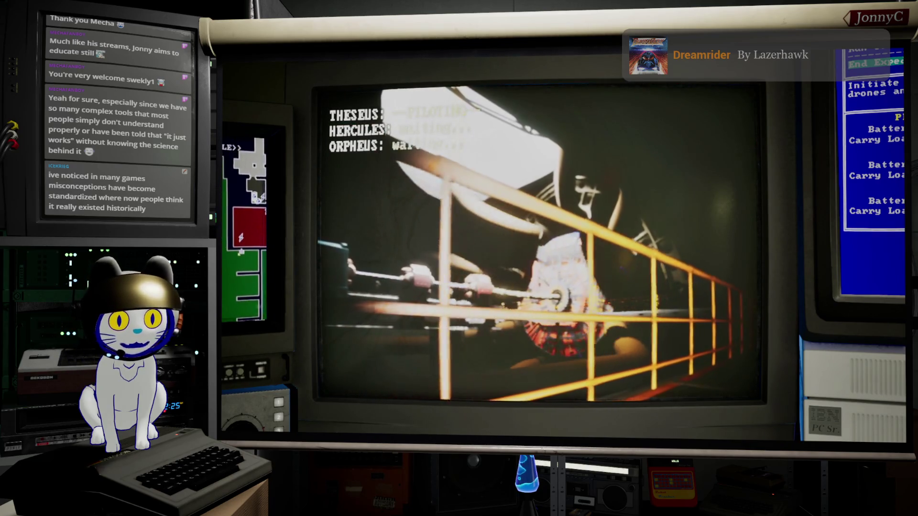
key(w)
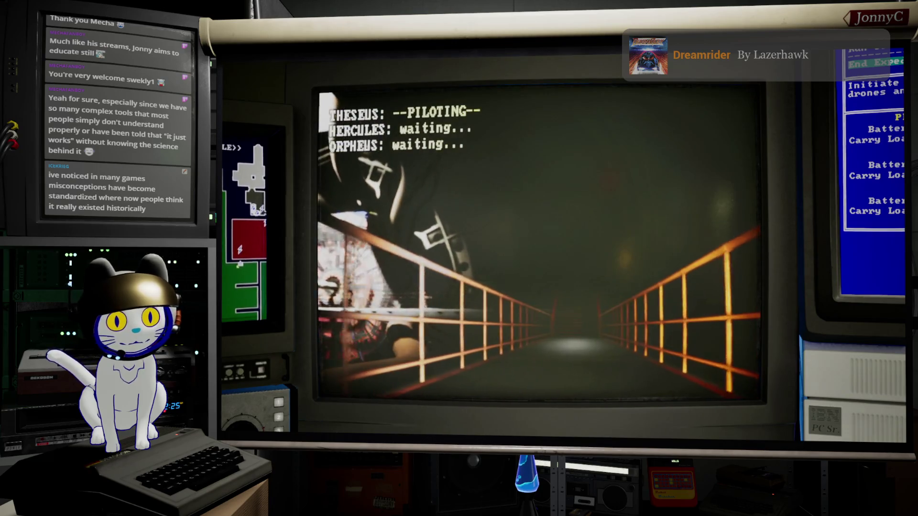
key(w)
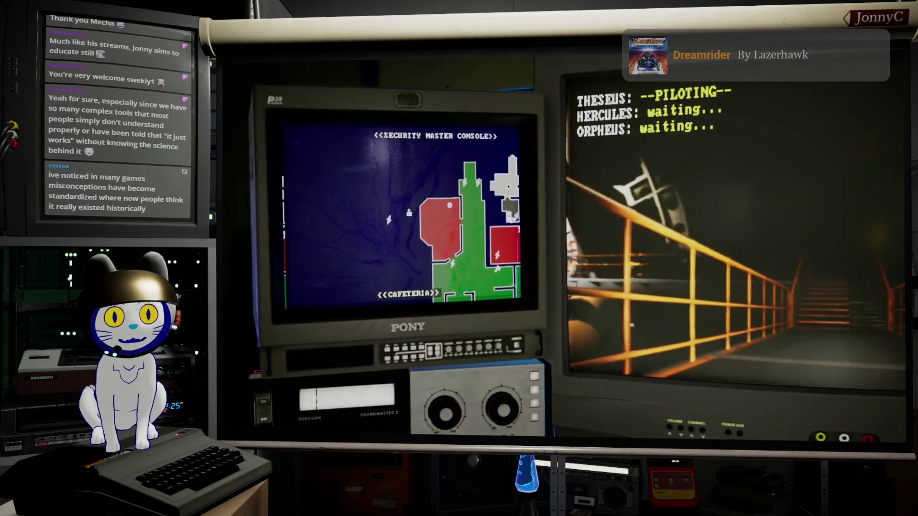
Drive Theseus along the walkway to the foot of the metal staircase
key(w)
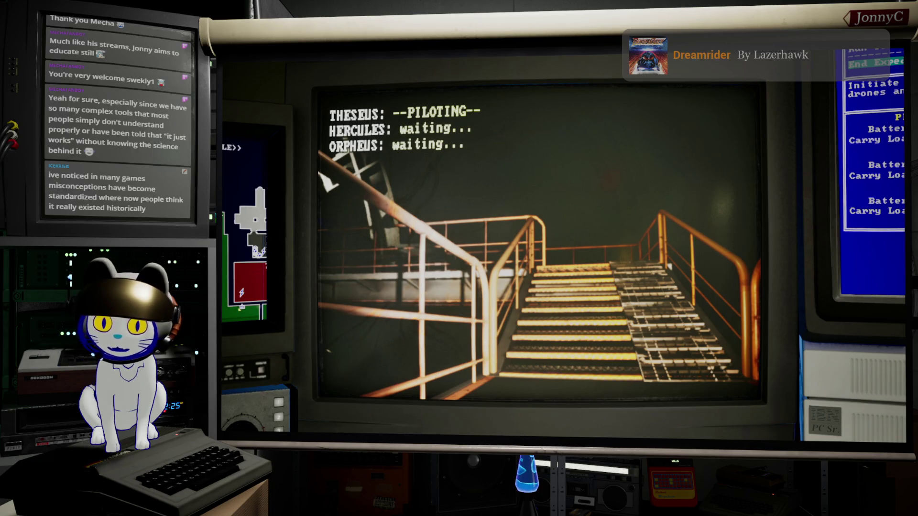
key(w)
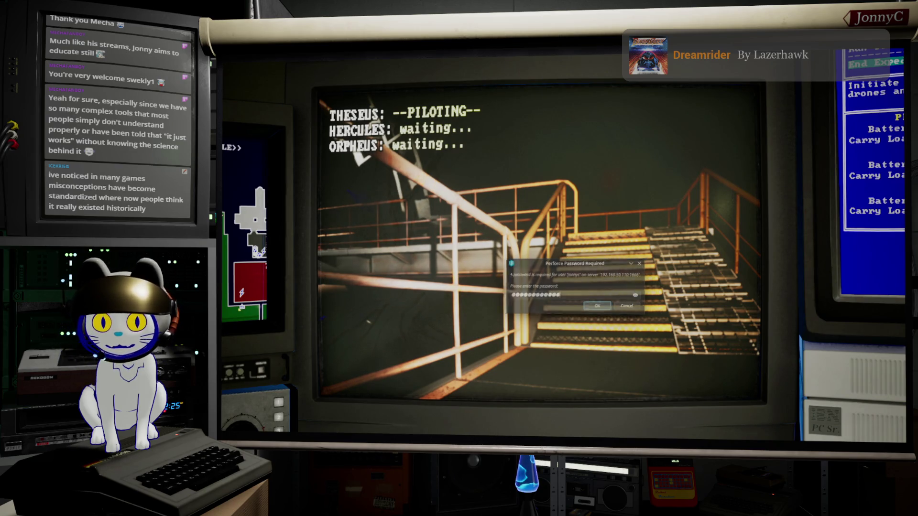
Climb Theseus up the staircase onto the upper walkway, then release the game view to the editor
key(a)
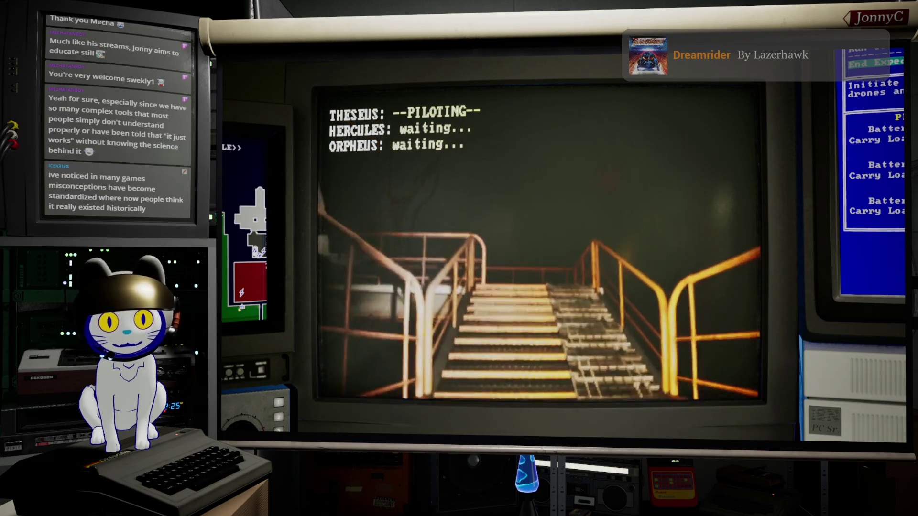
key(w)
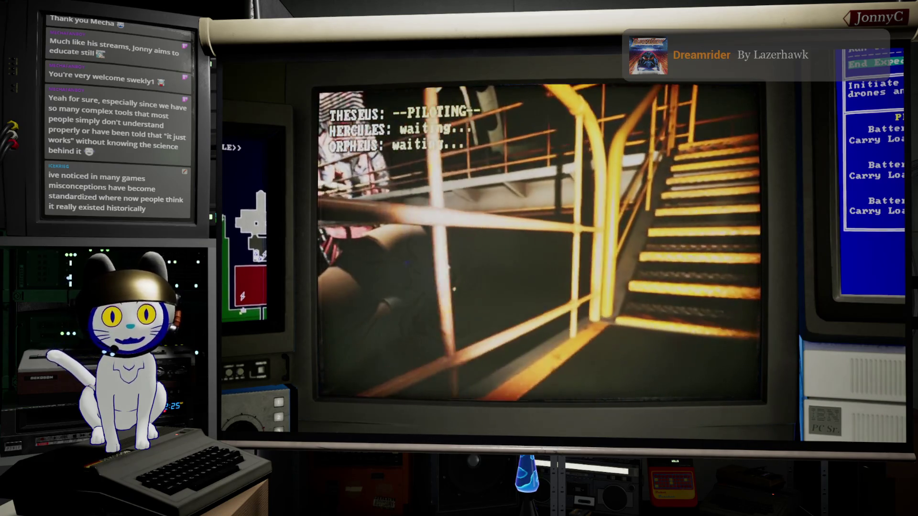
key(w)
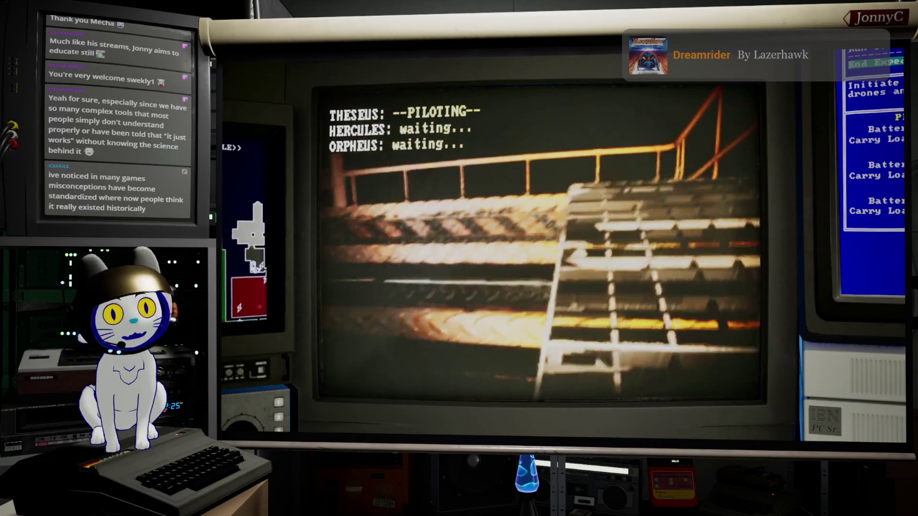
key(a)
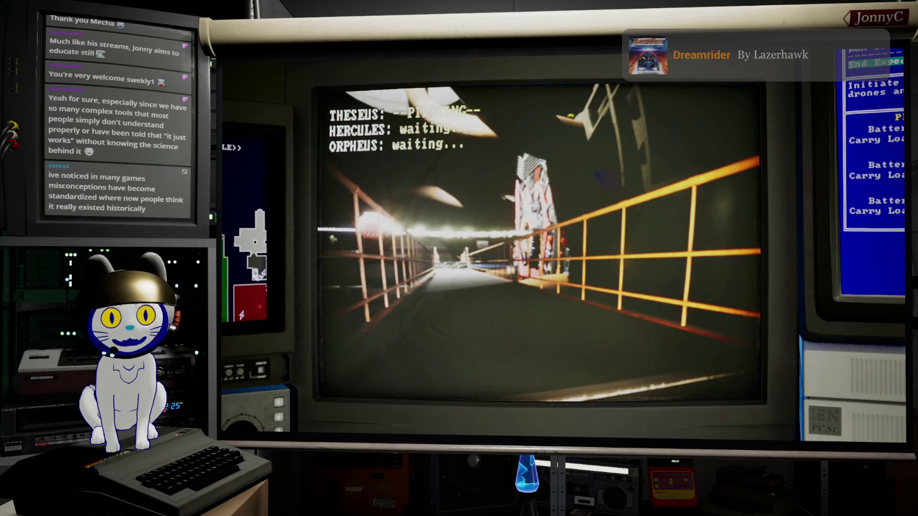
key(w)
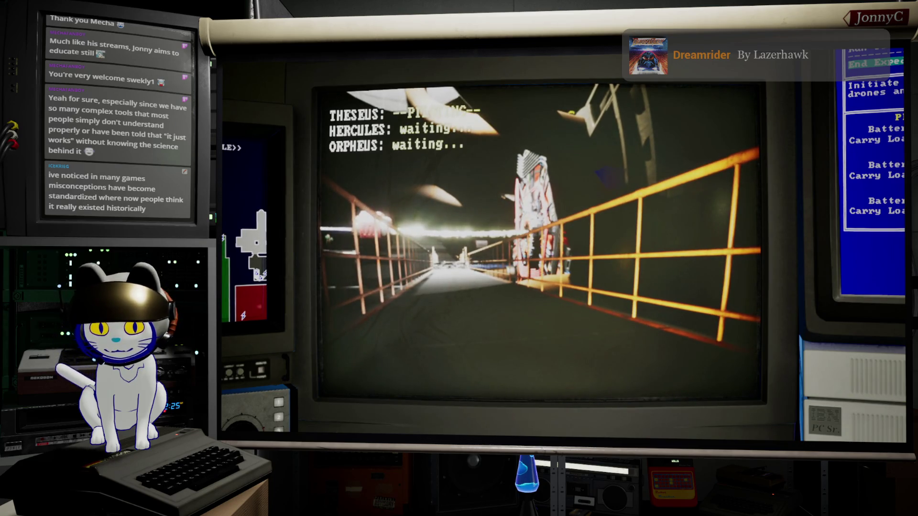
key(F11)
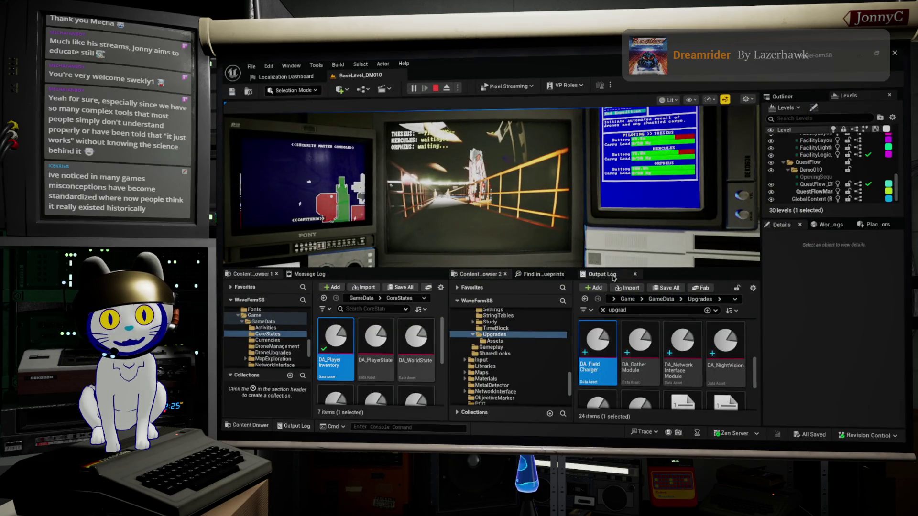
Show the running game's Output Log and move the drone further along the catwalk
click(602, 274)
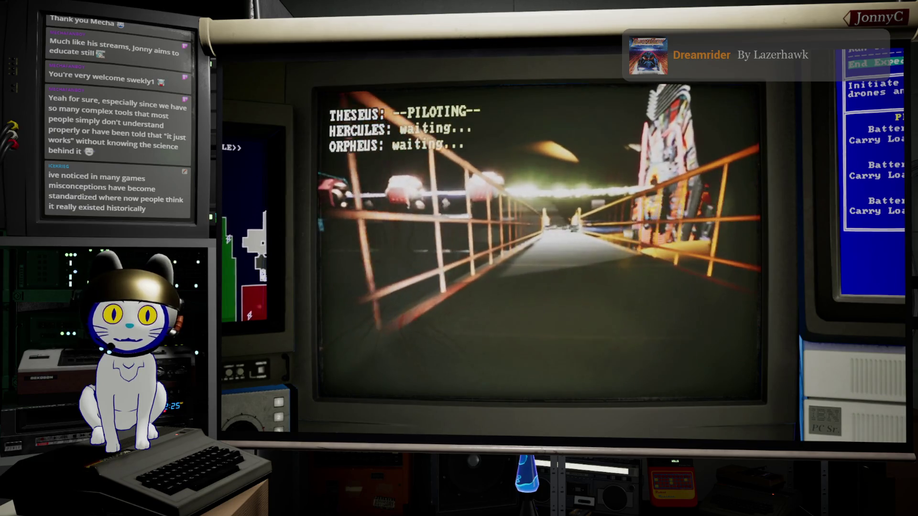
key(w)
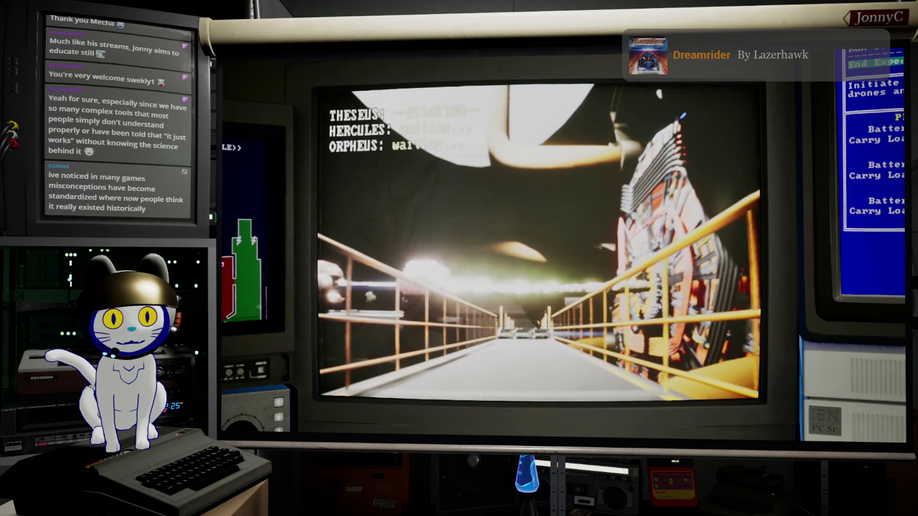
Drive Theseus toward the stairs and look up into the ringed shaft
key(w)
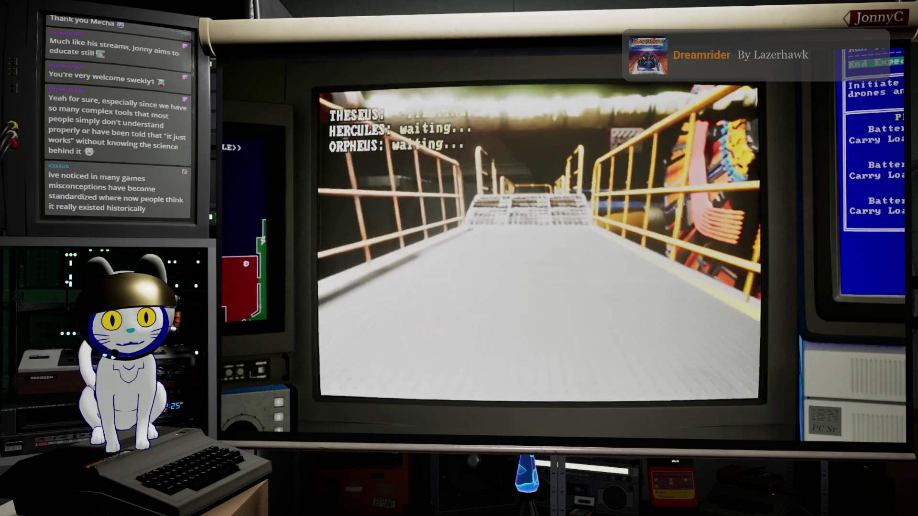
key(w)
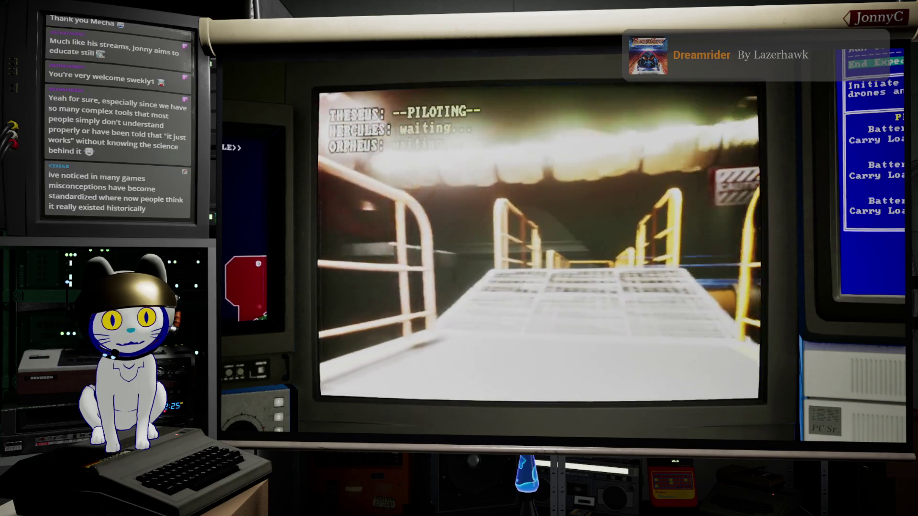
key(a)
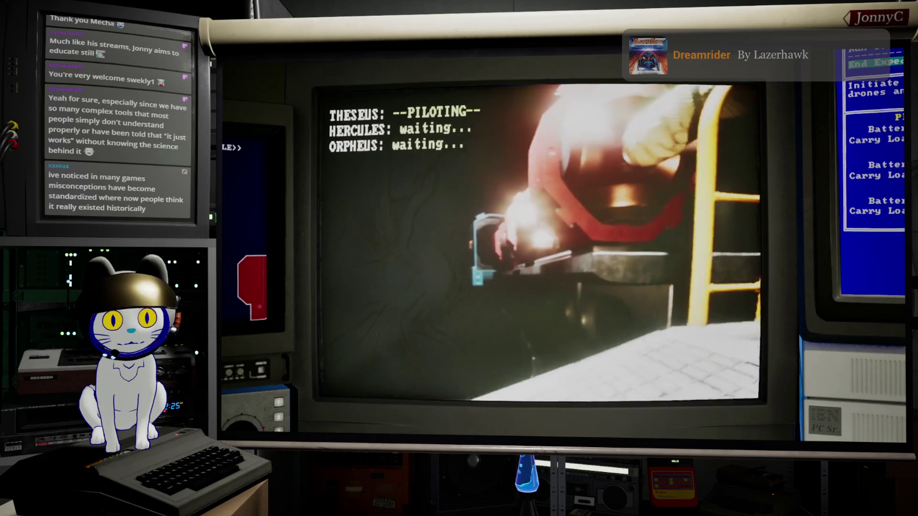
key(w)
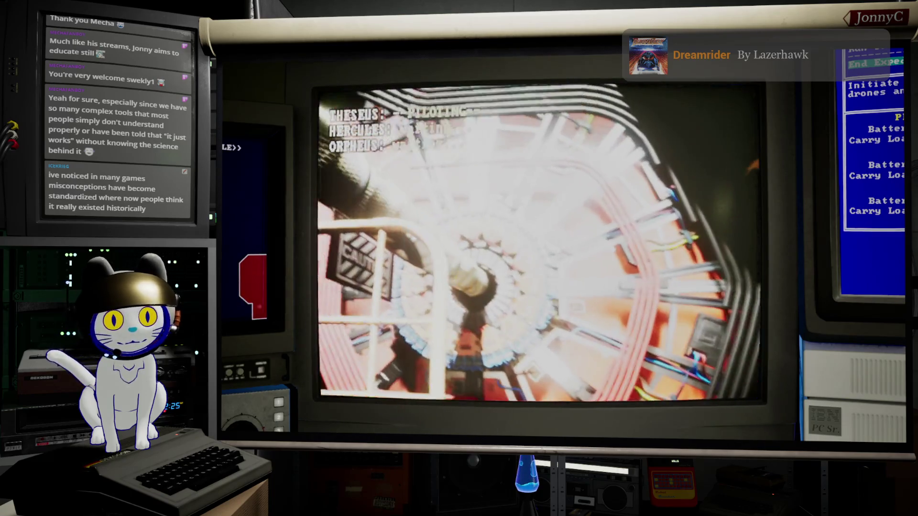
key(w)
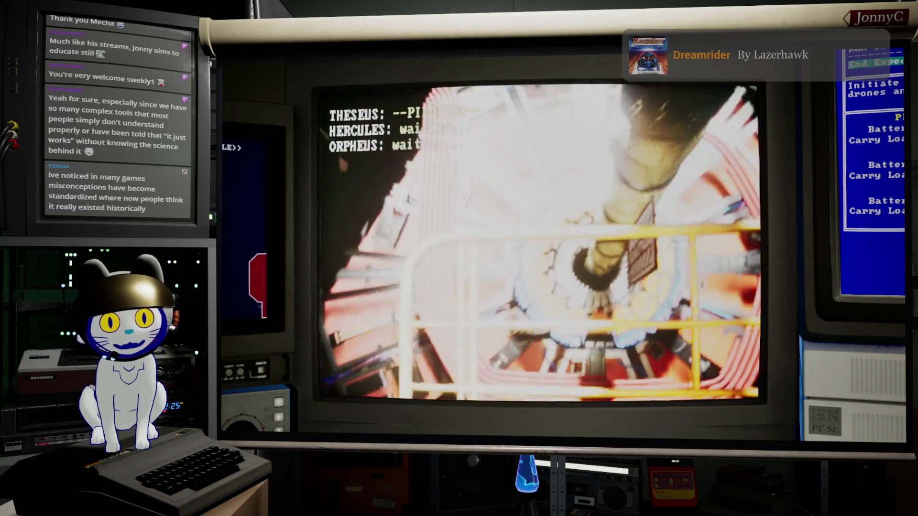
key(d)
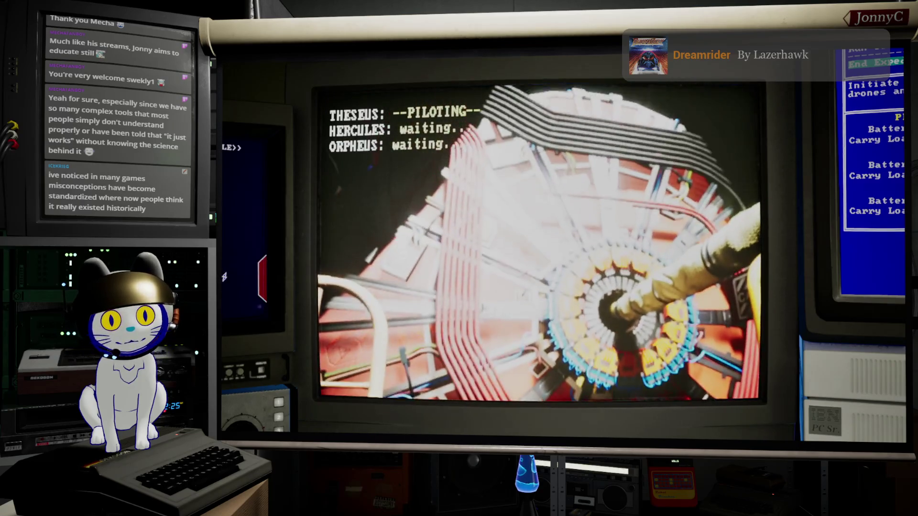
Steer Theseus along the railing toward the neon coil, then face the Drone Control terminal
key(w)
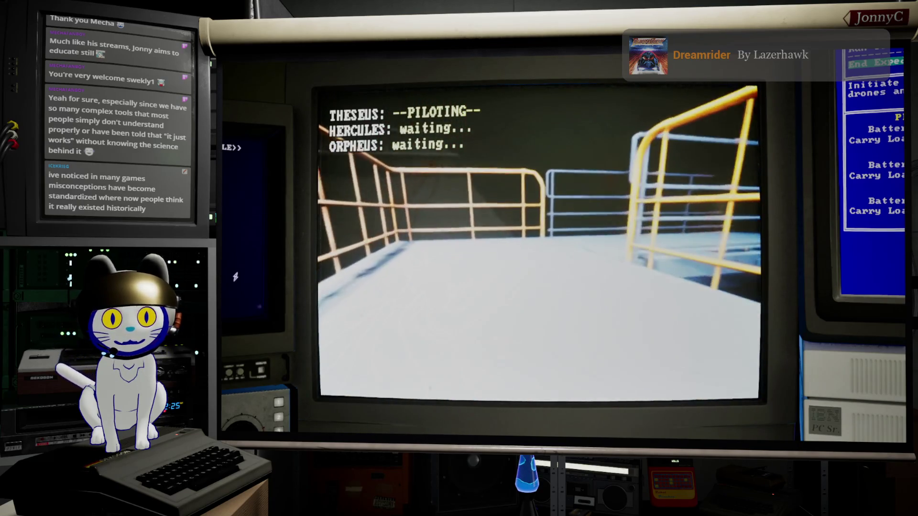
key(d)
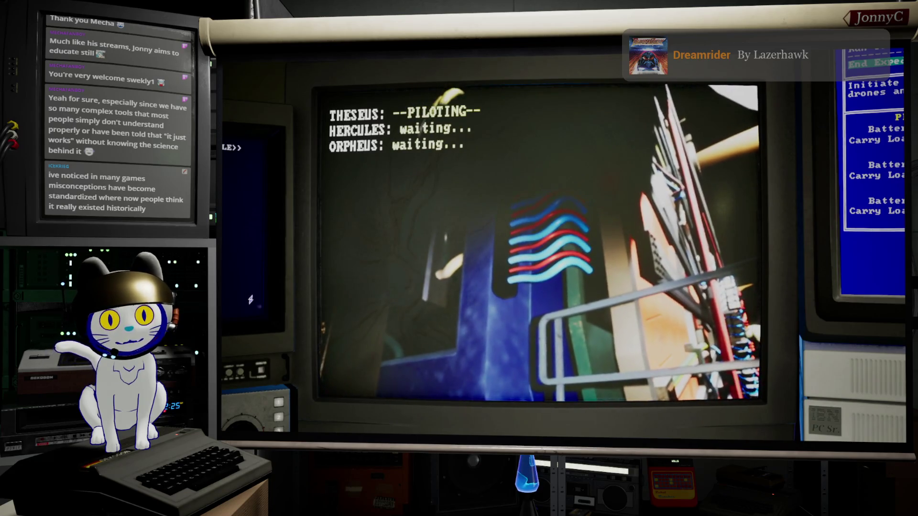
key(d)
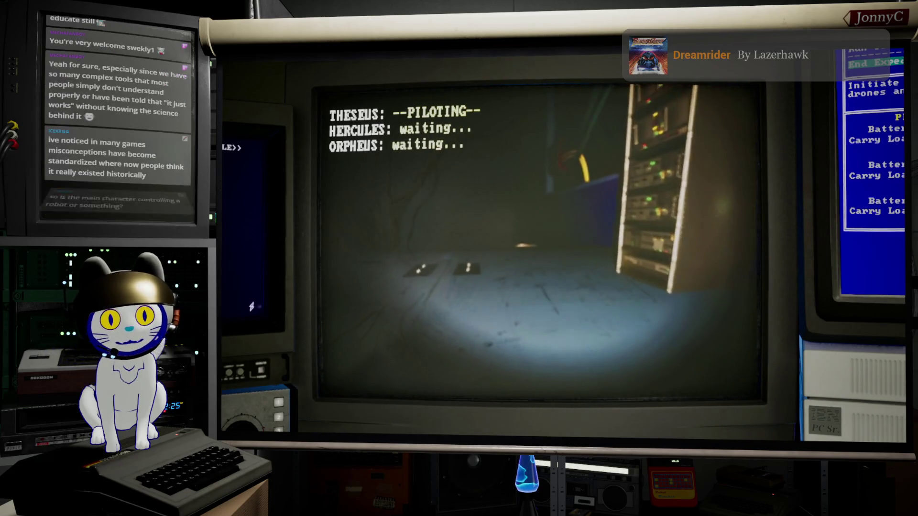
key(w)
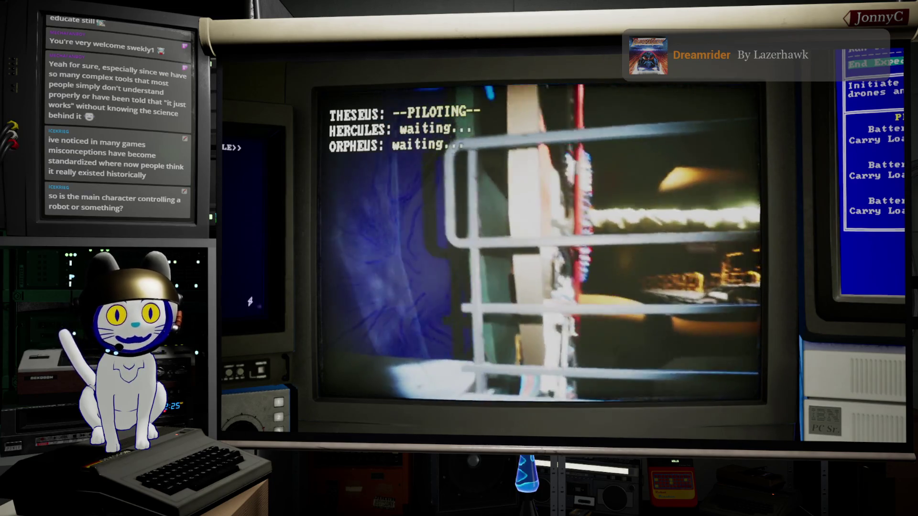
key(a)
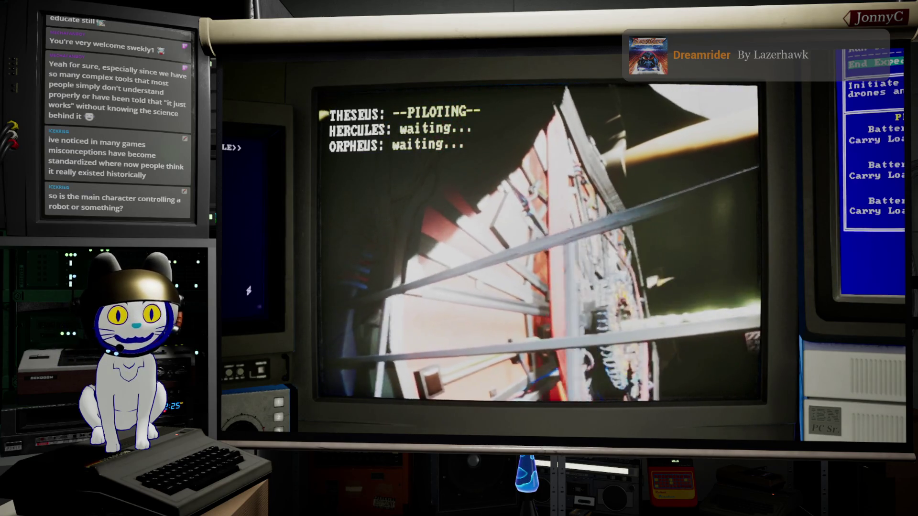
key(a)
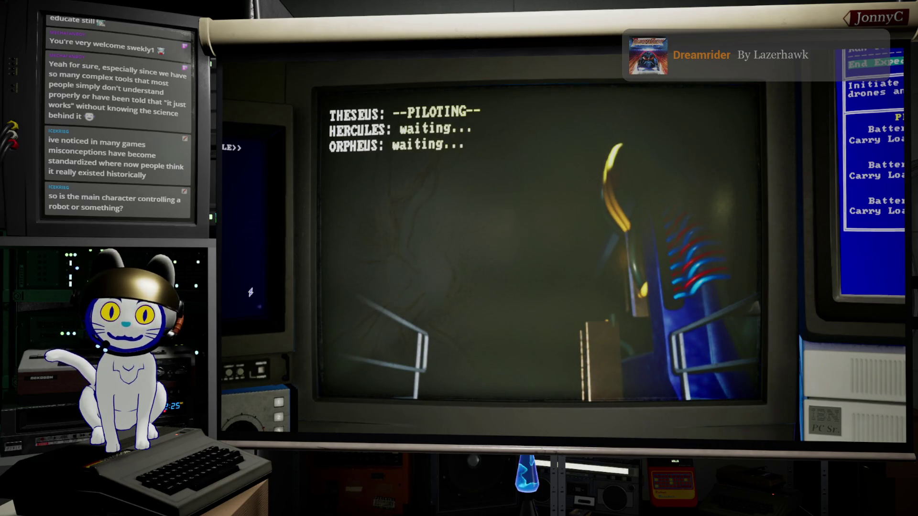
key(Right)
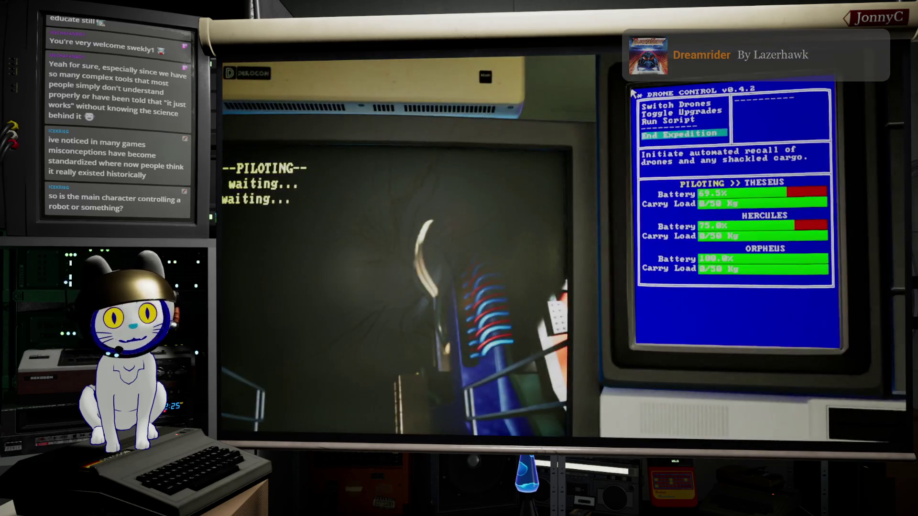
In Drone Control, switch piloting to HERCULES and back to THESEUS, returning to its feed
key(Left)
key(Left)
key(Right)
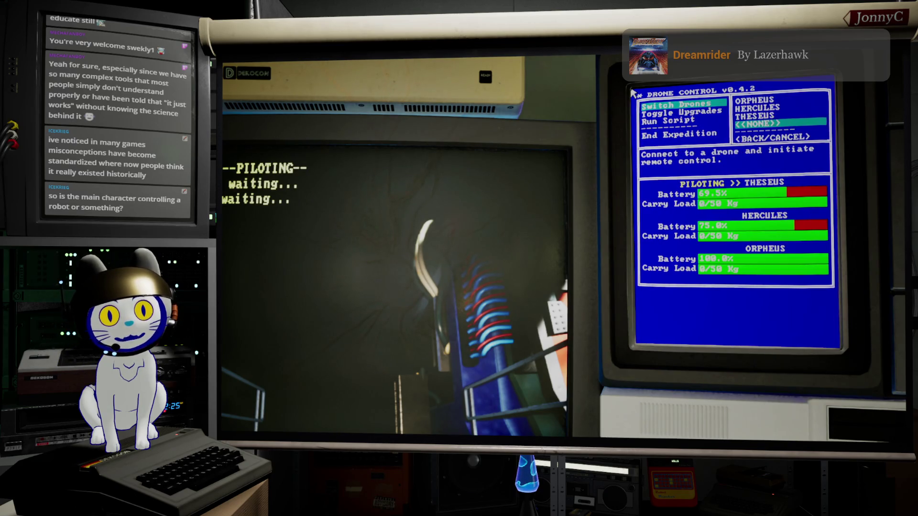
key(Up)
key(Up)
key(Return)
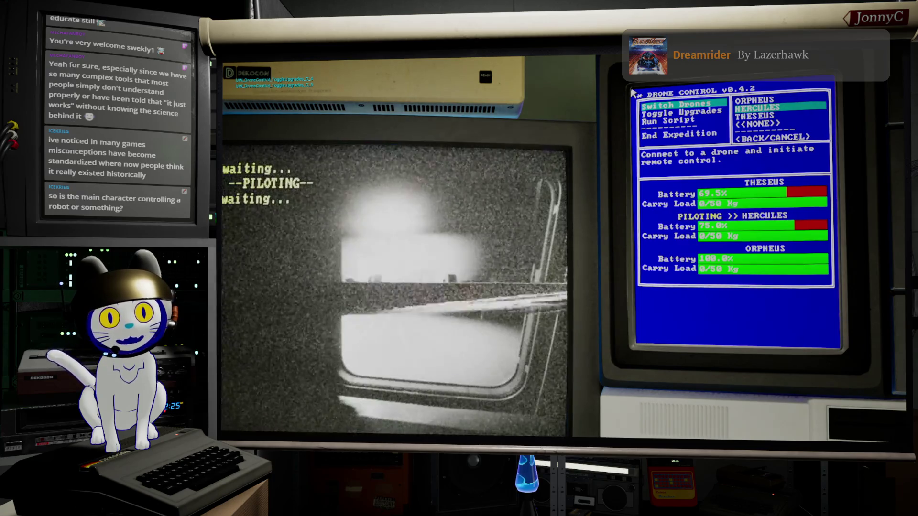
key(Down)
key(Return)
key(Down)
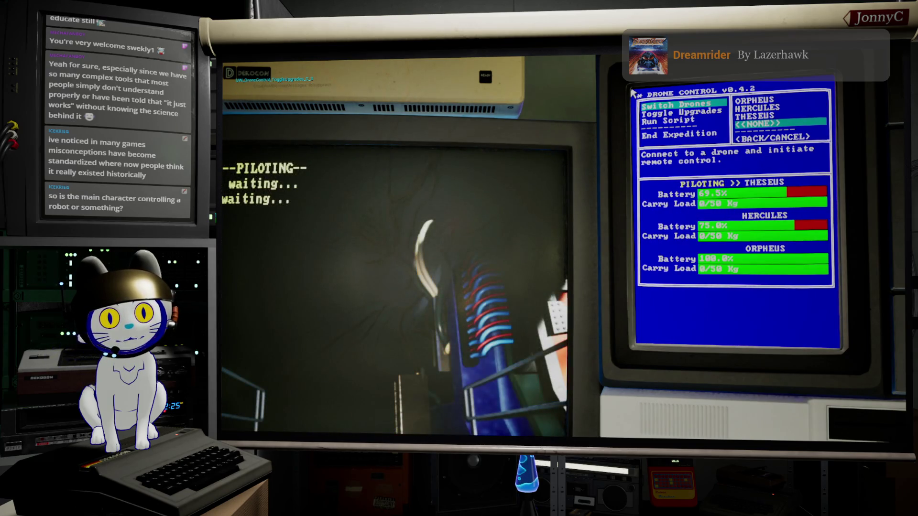
key(Escape)
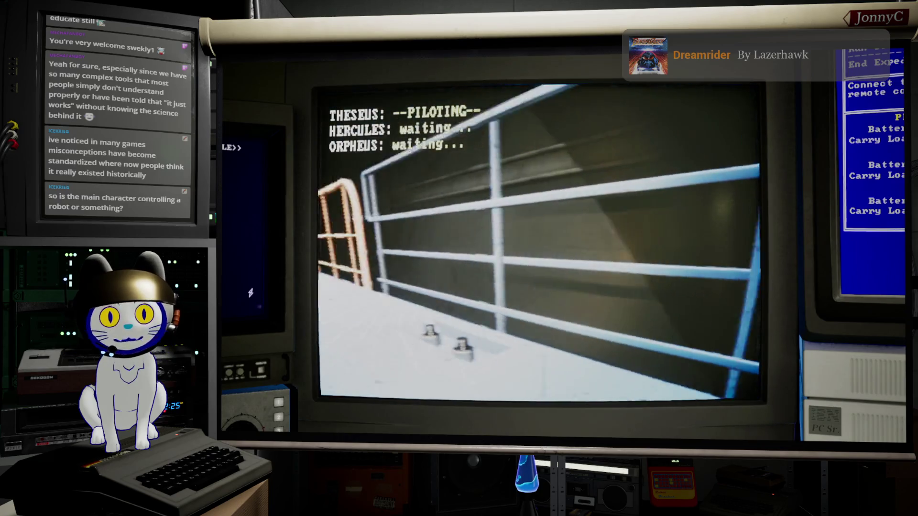
Turn Theseus through the doorway and drive it up close to the equipment rack
key(a)
key(a)
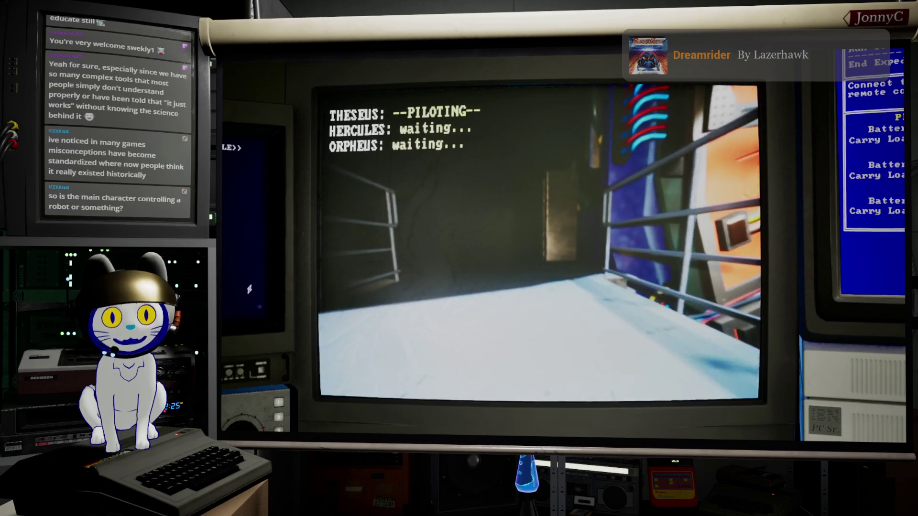
key(a)
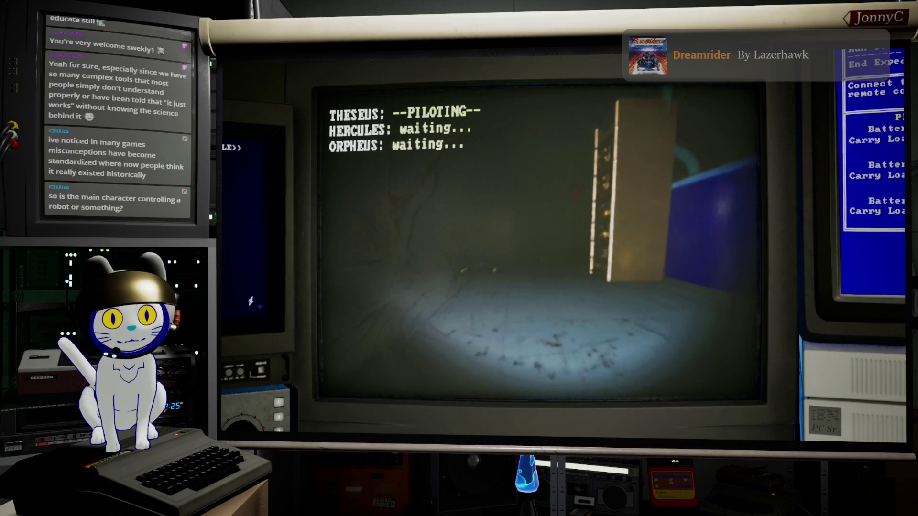
key(w)
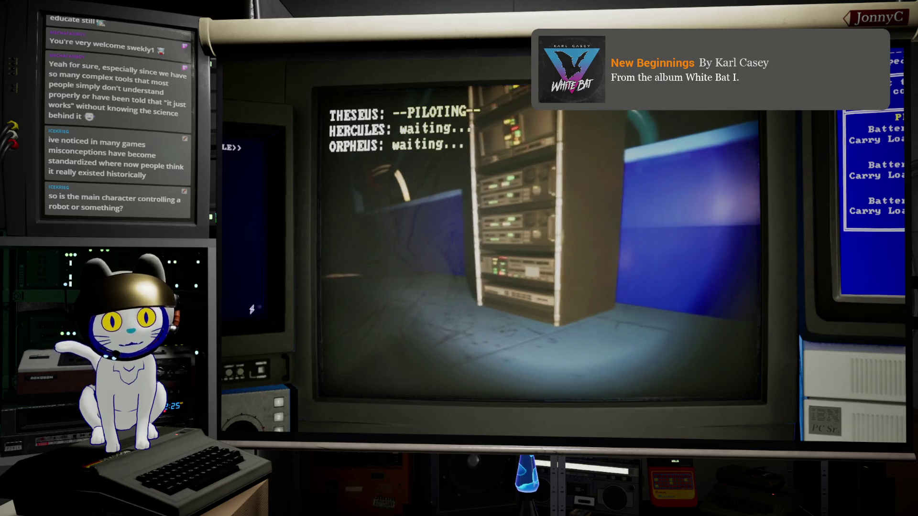
key(w)
key(w)
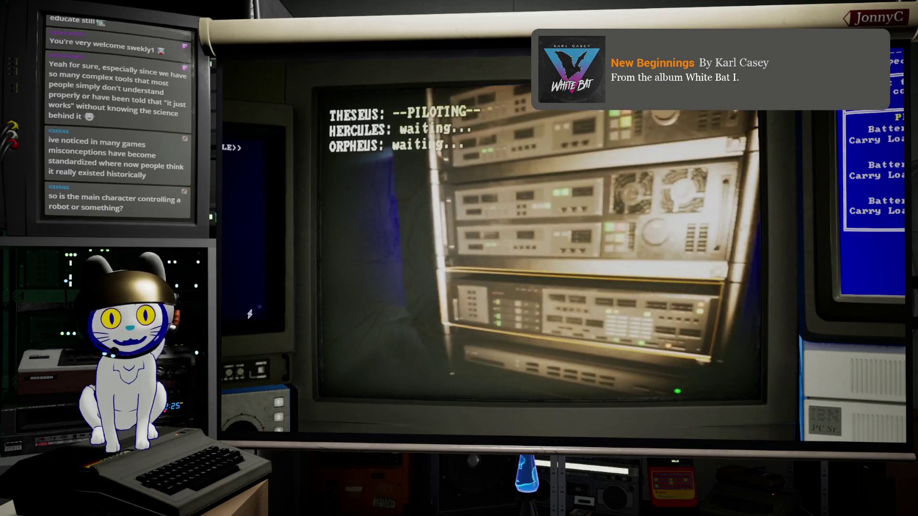
Download KEY_HASH-19770321.CSV from the rack's Network Devices and continue past the quest update
key(e)
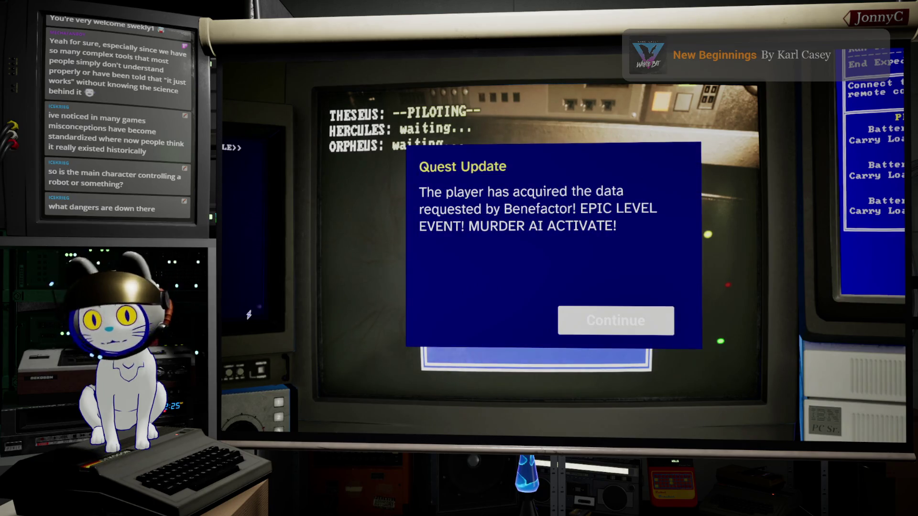
click(616, 321)
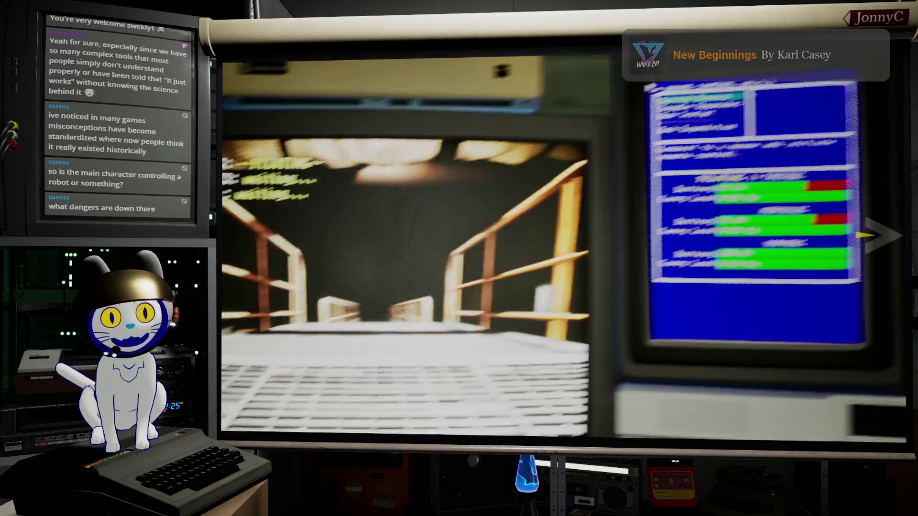
End the expedition, accept the Day 5 report, and walk to the desk computer
key(Return)
key(Return)
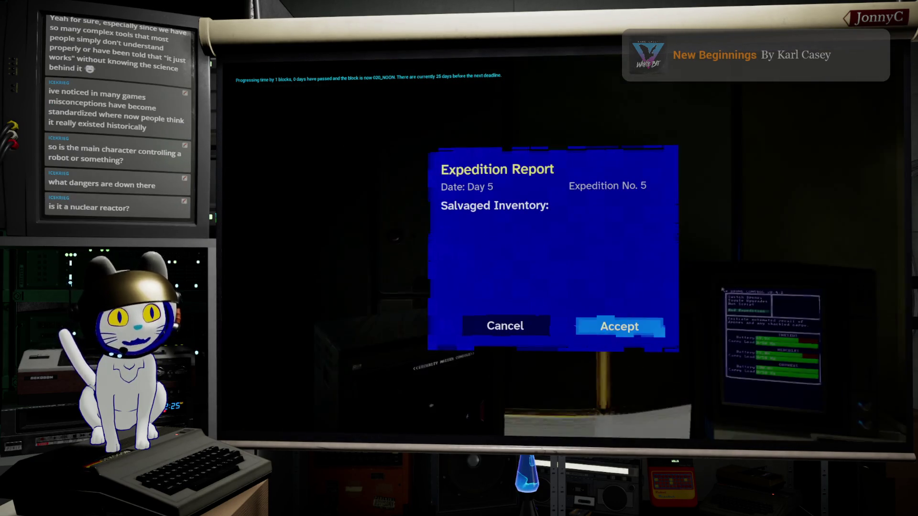
key(Escape)
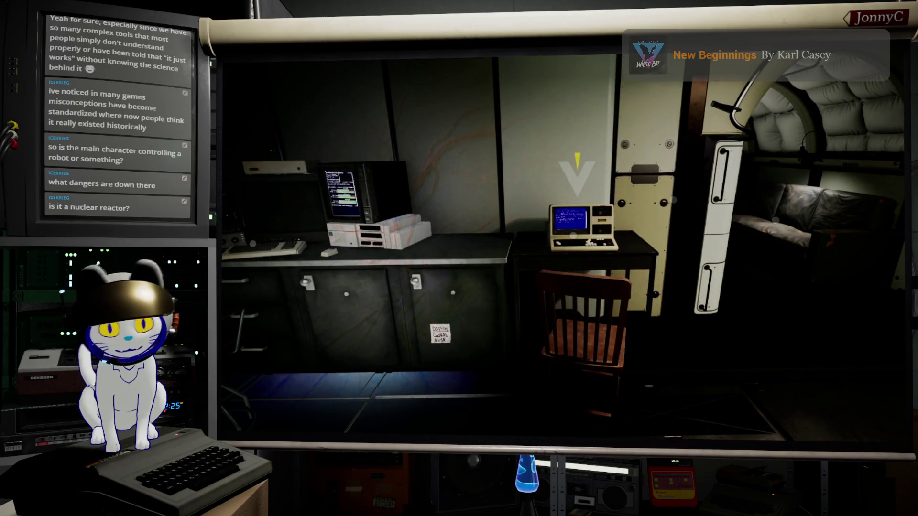
click(573, 236)
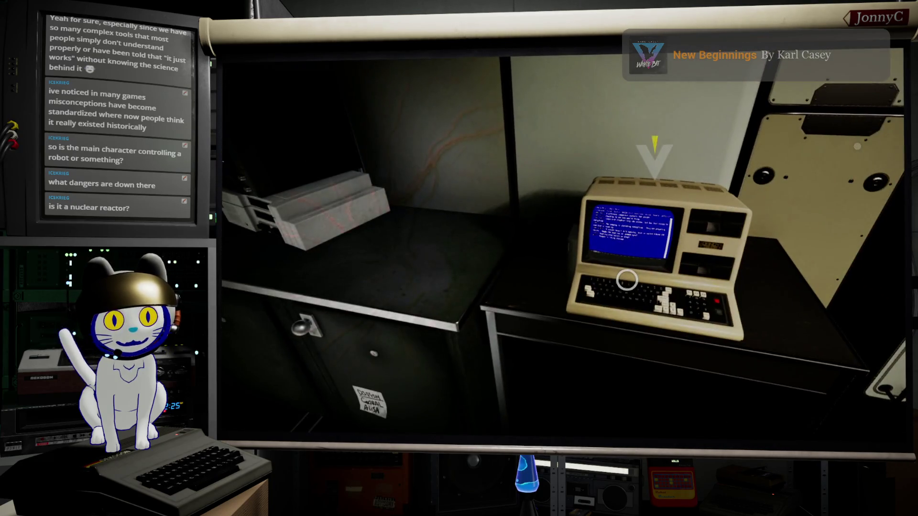
Use the desk computer to log into its BBS main menu
click(596, 278)
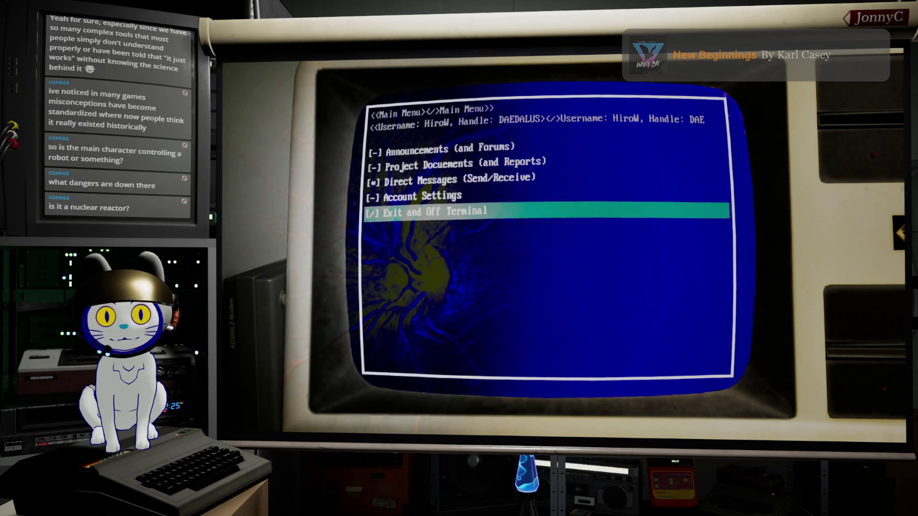
Open Direct Messages and reply 'I got it.' to Olympus
key(Up)
key(Up)
key(Return)
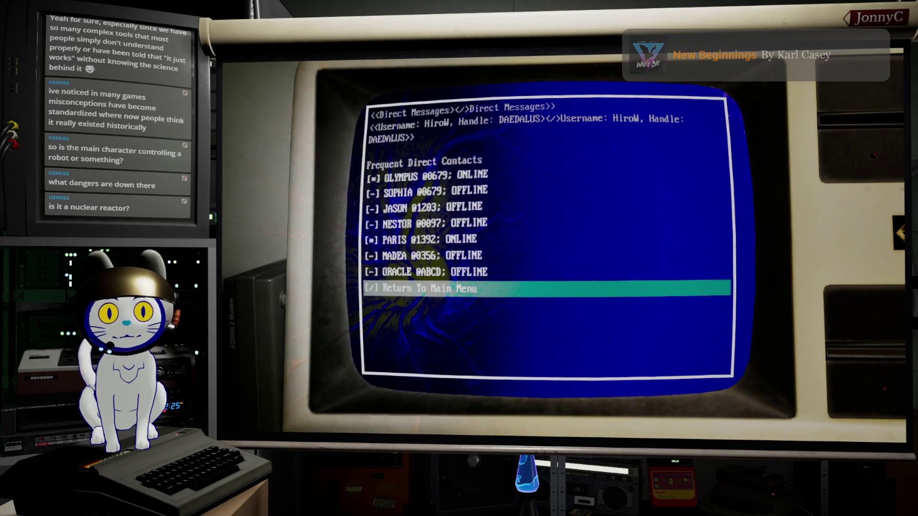
key(Up)
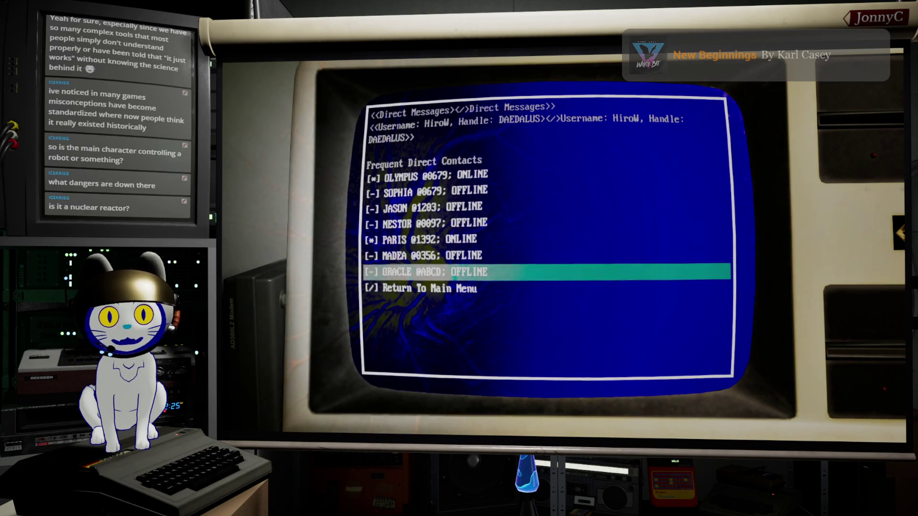
key(Up)
key(Up)
key(Up)
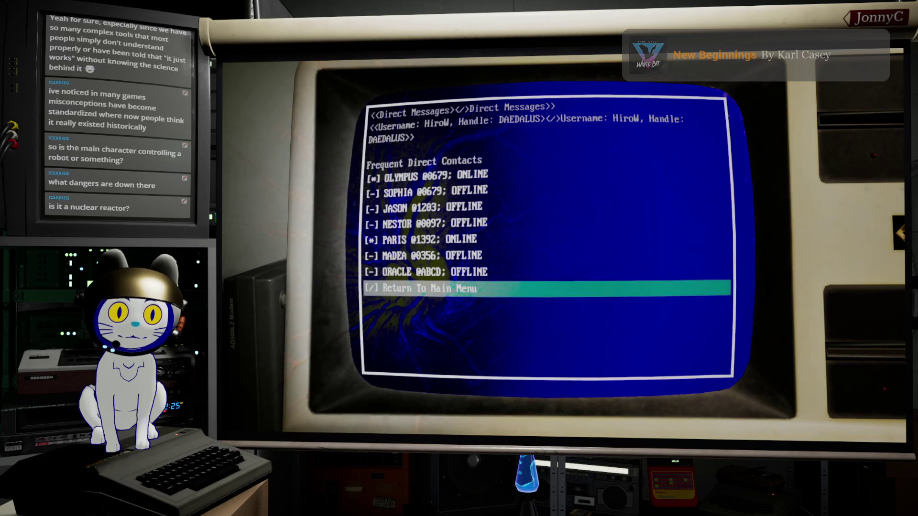
key(Return)
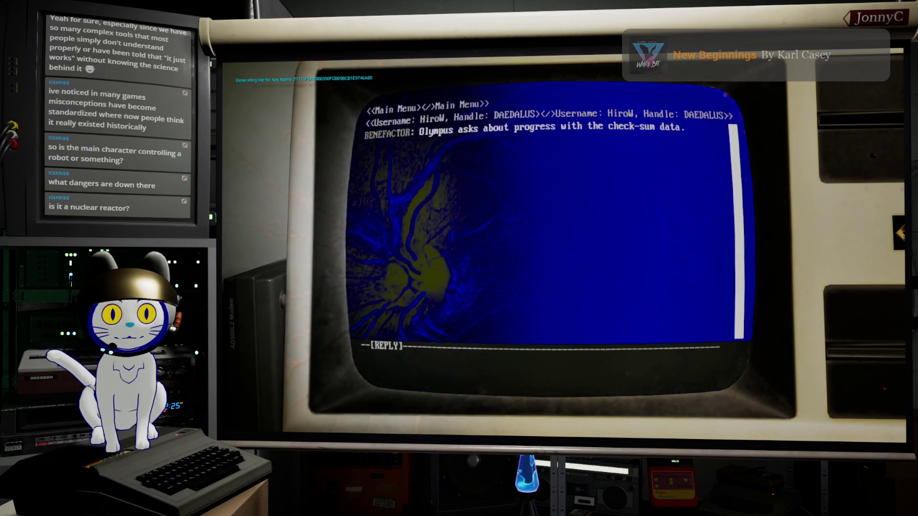
key(Right)
key(Left)
key(Return)
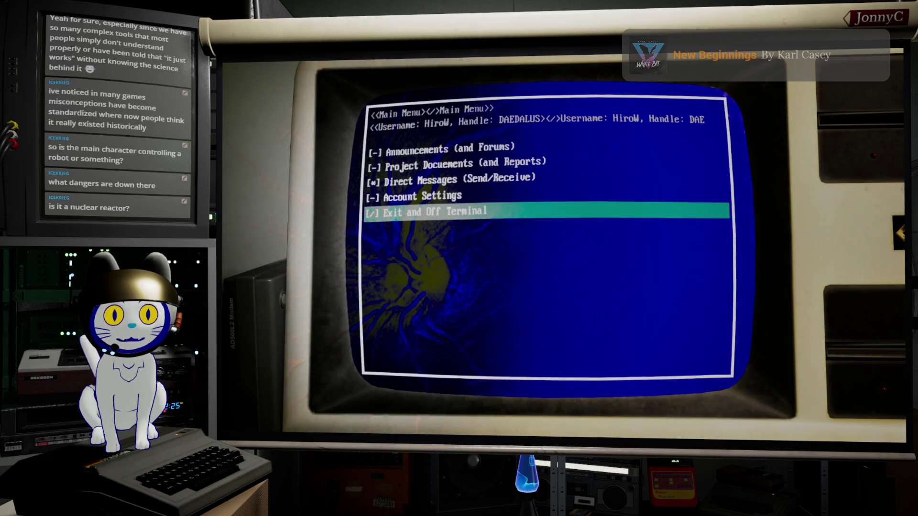
Reopen the OLYMPUS conversation and reply 'What the hell are you doing?'
key(Up)
key(Up)
key(Return)
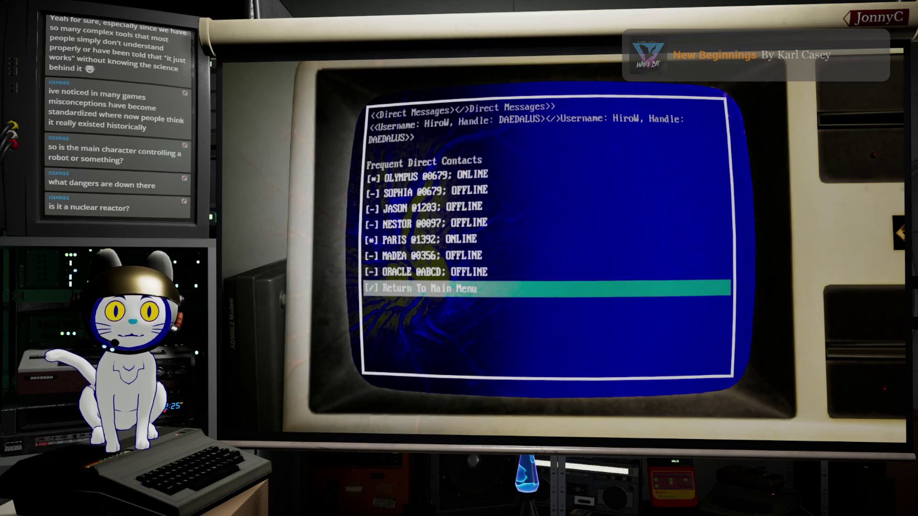
key(Up)
key(Up)
key(Down)
key(Down)
key(Down)
key(Up)
key(Up)
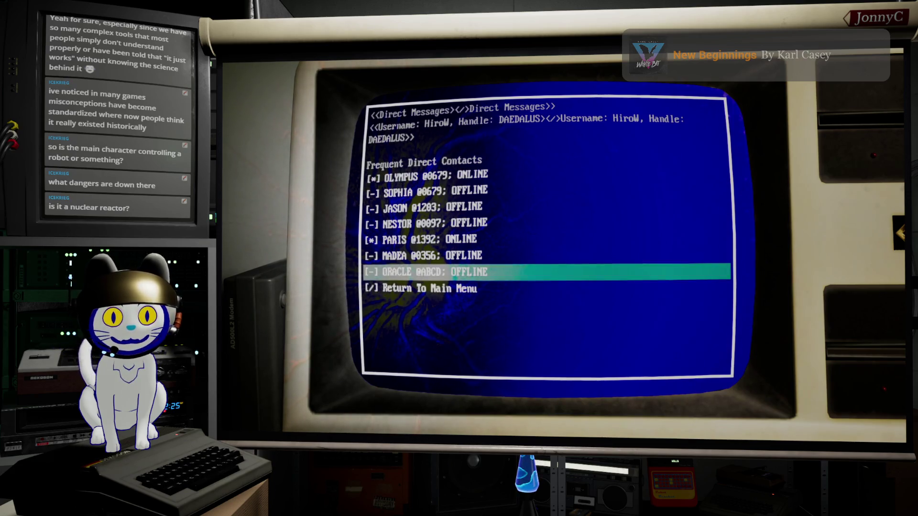
key(Down)
key(Down)
key(Return)
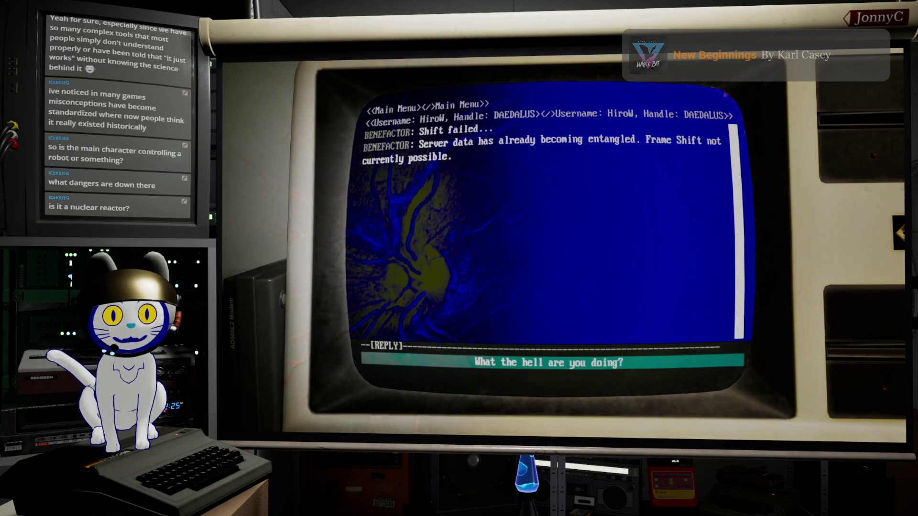
key(Return)
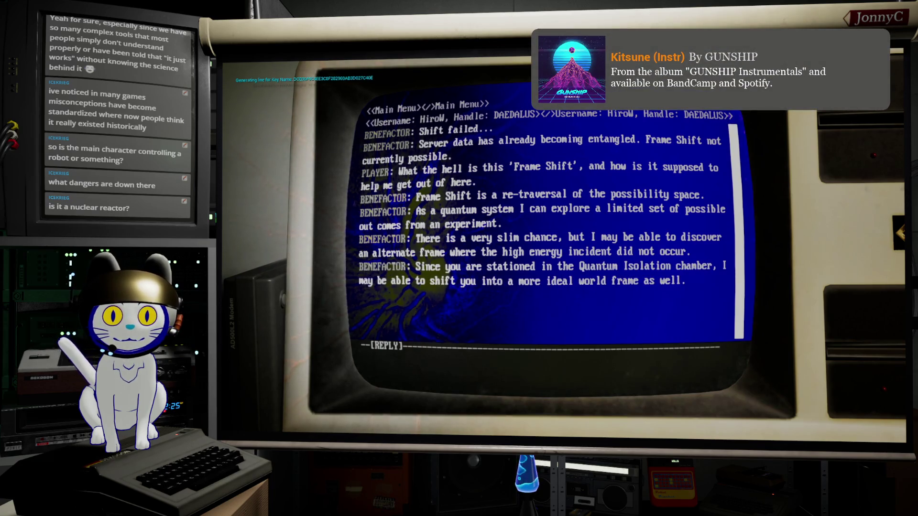
Reply 'What do you need?', then end the session and return to the terminal
key(Right)
key(Return)
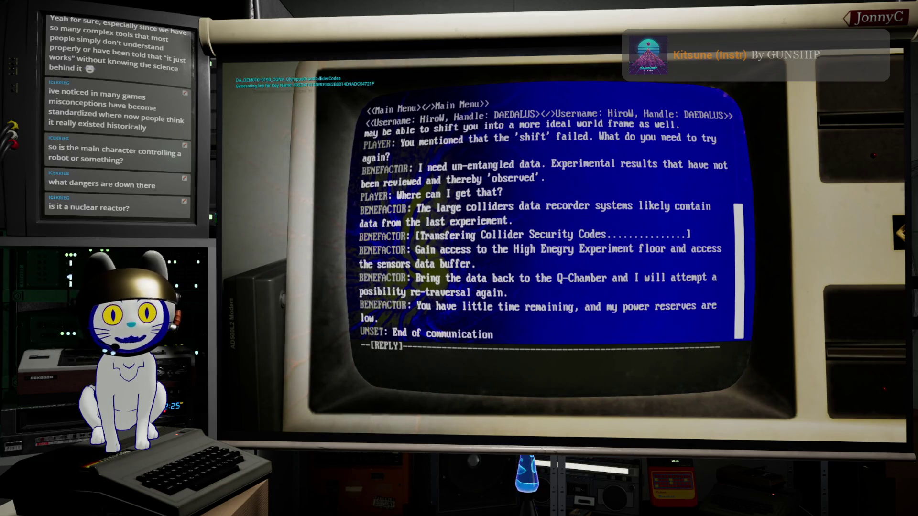
key(Return)
key(e)
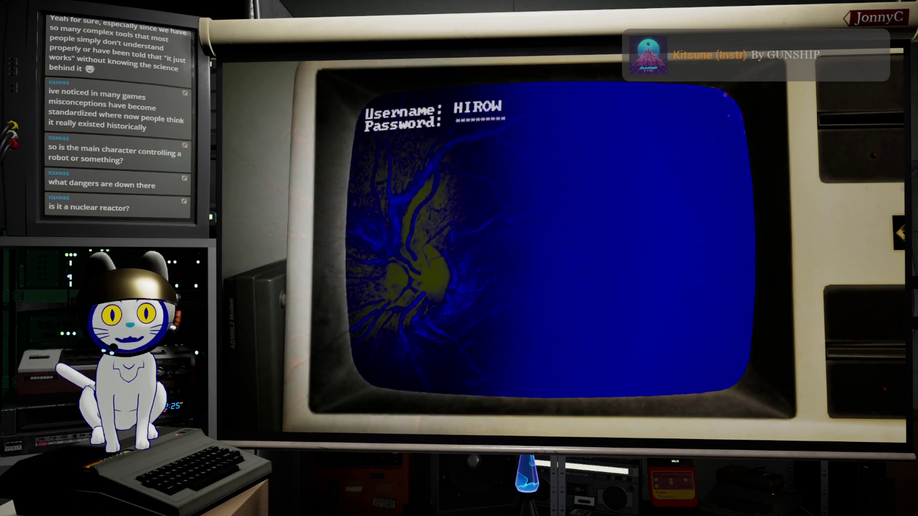
Send OLYMPUS the 'Sure here it is.' reply in Direct Messages and end the terminal session
key(Up)
key(Up)
key(Return)
key(Down)
key(Return)
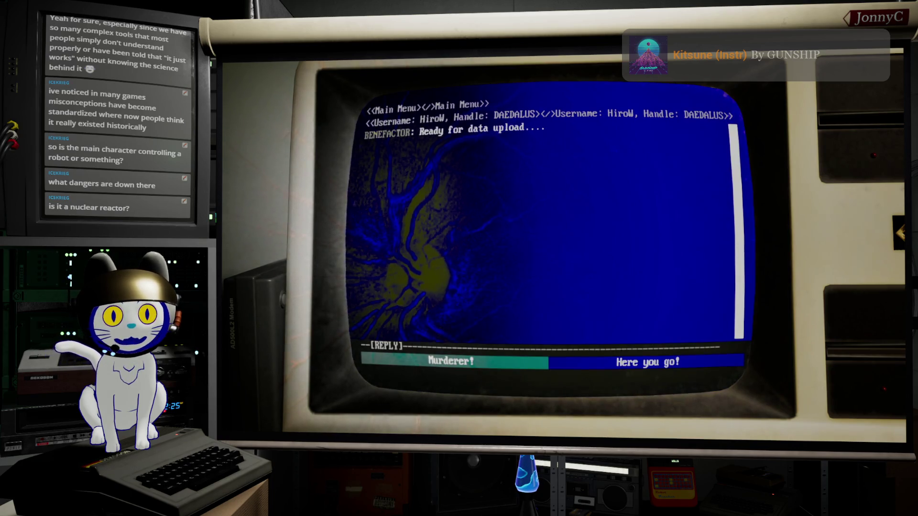
key(Return)
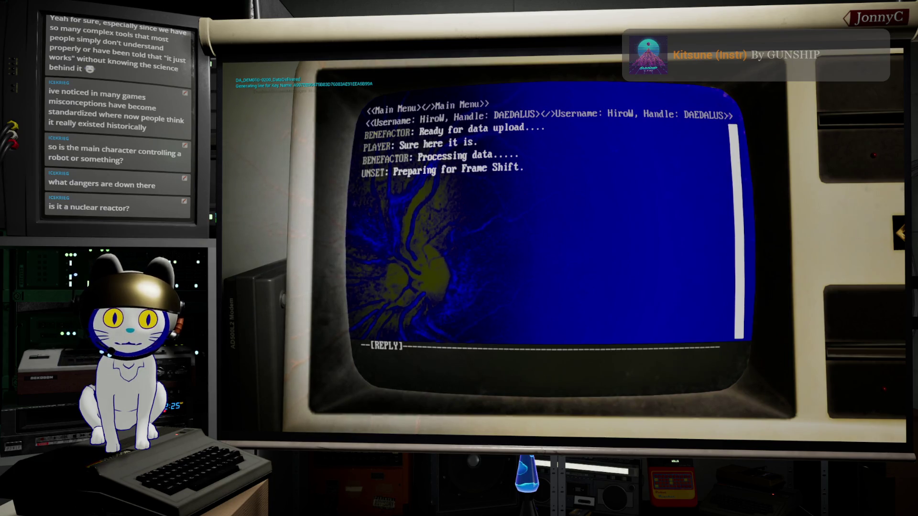
key(Return)
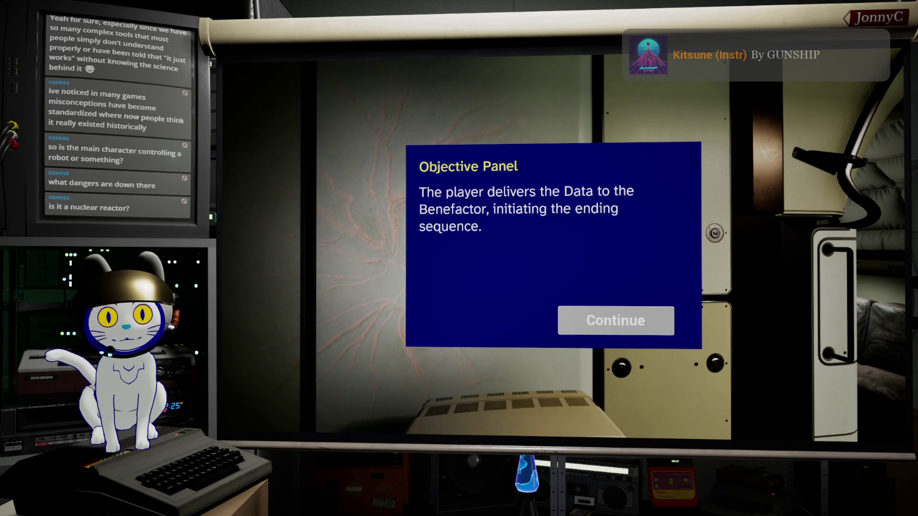
Continue past the Objective Panel, let the credits reach the title menu, then stop Play In Editor
key(Return)
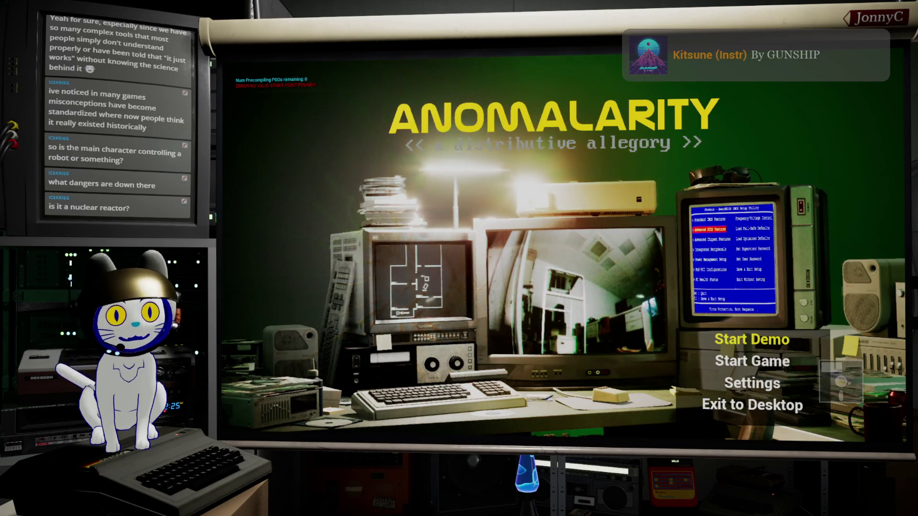
key(Down)
key(Up)
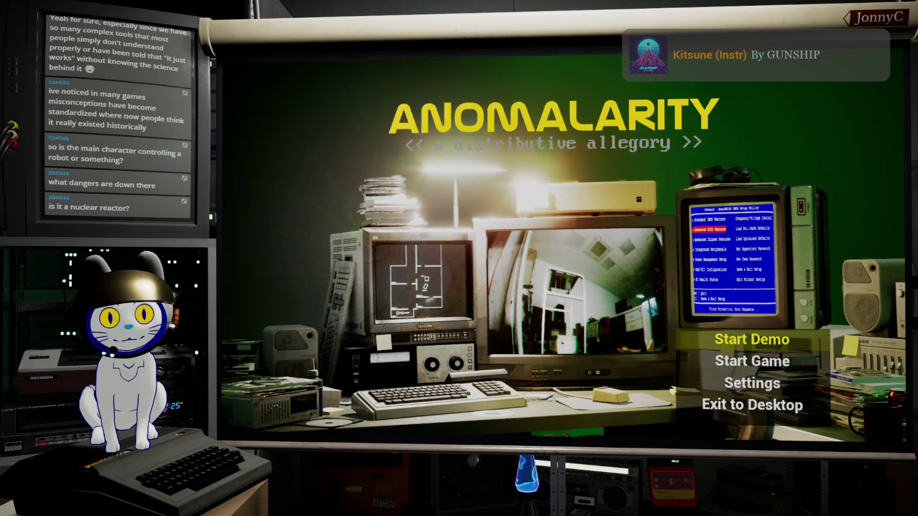
key(Escape)
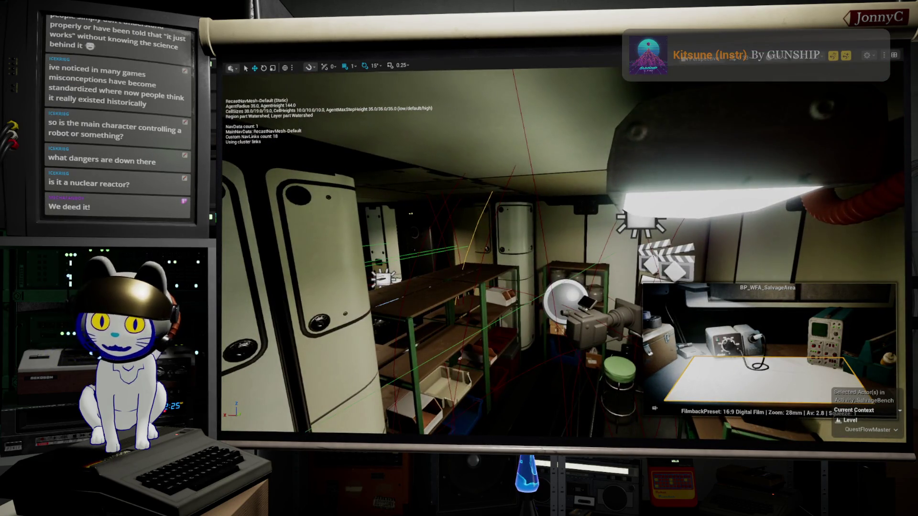
Switch to the AFFiNE window showing the 2026-04-26 Show Notes page
key(alt+Tab)
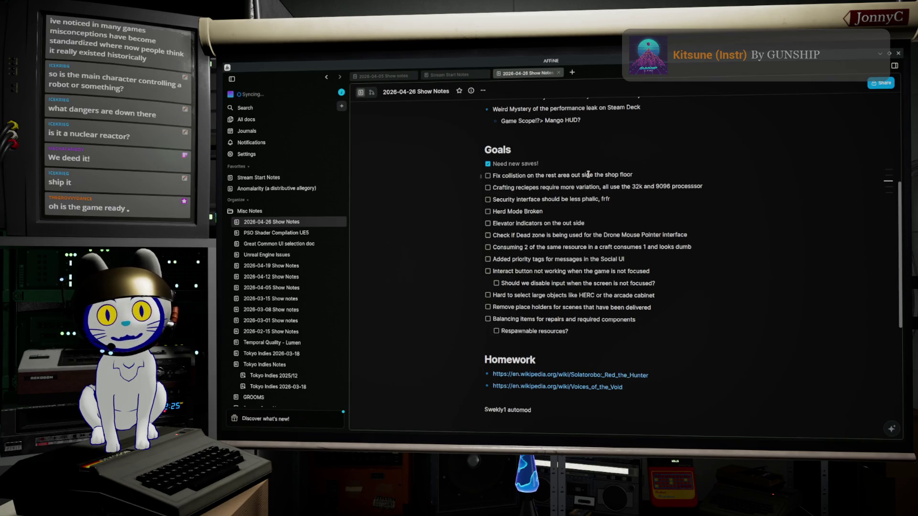
Minimize AFFiNE to return to the Unreal level viewport
click(881, 54)
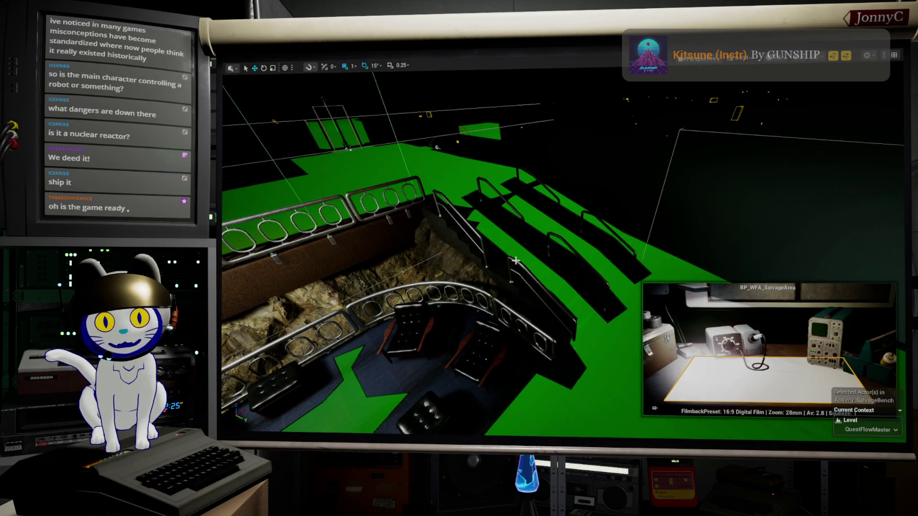
Select the lobby stair railing, leave immersive mode, and close the drone upgrade asset window
click(563, 349)
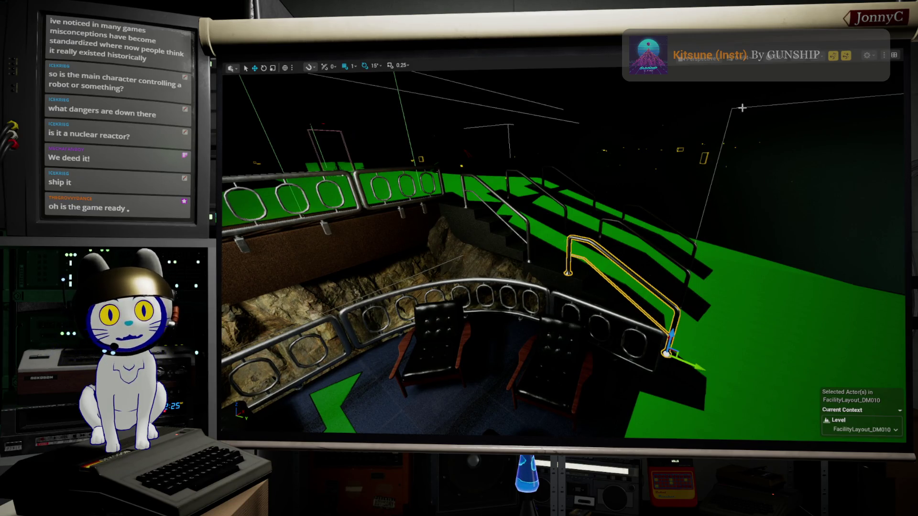
drag(742, 108, 742, 96)
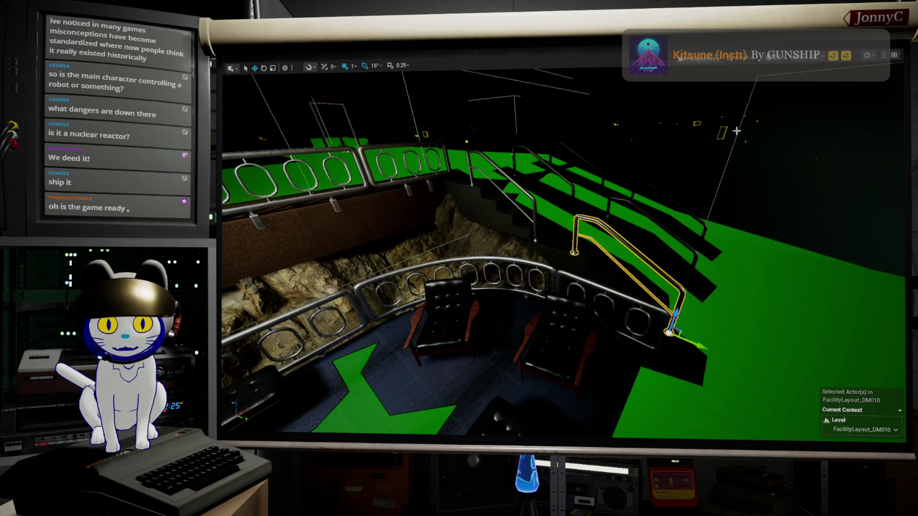
key(F11)
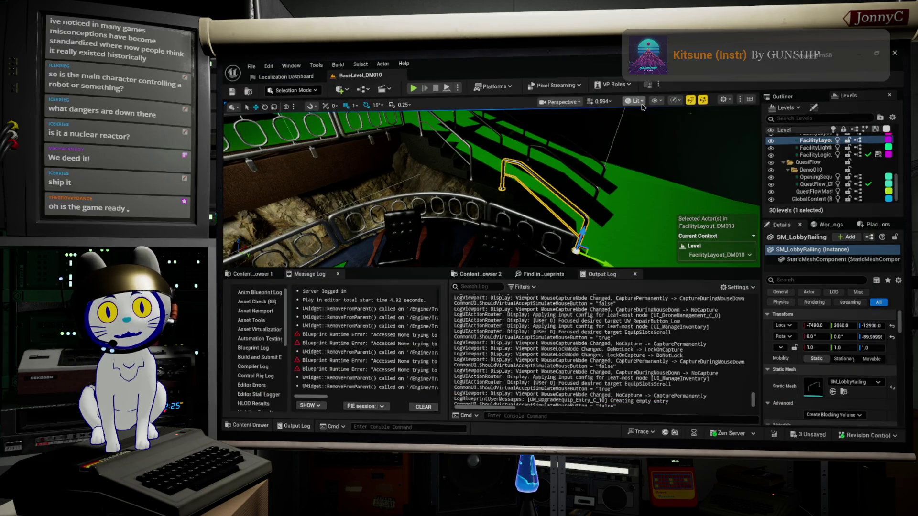
click(636, 100)
key(Escape)
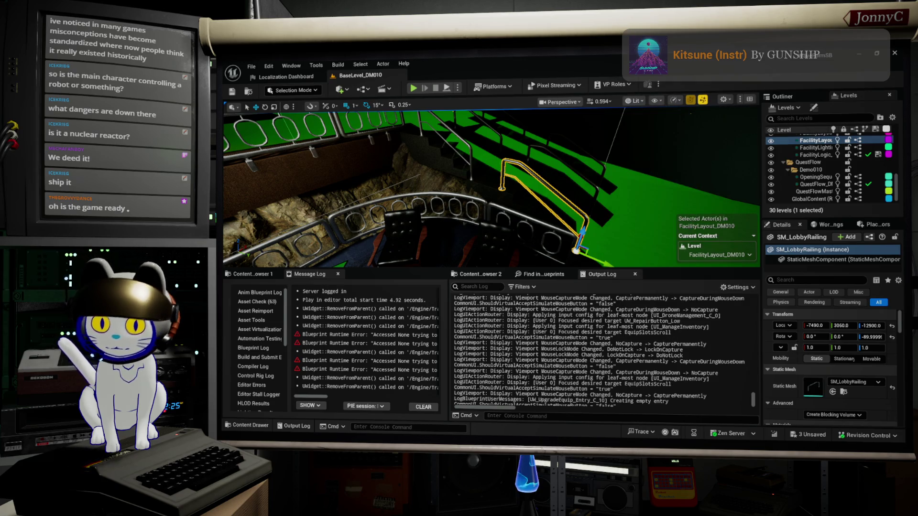
key(alt+Tab)
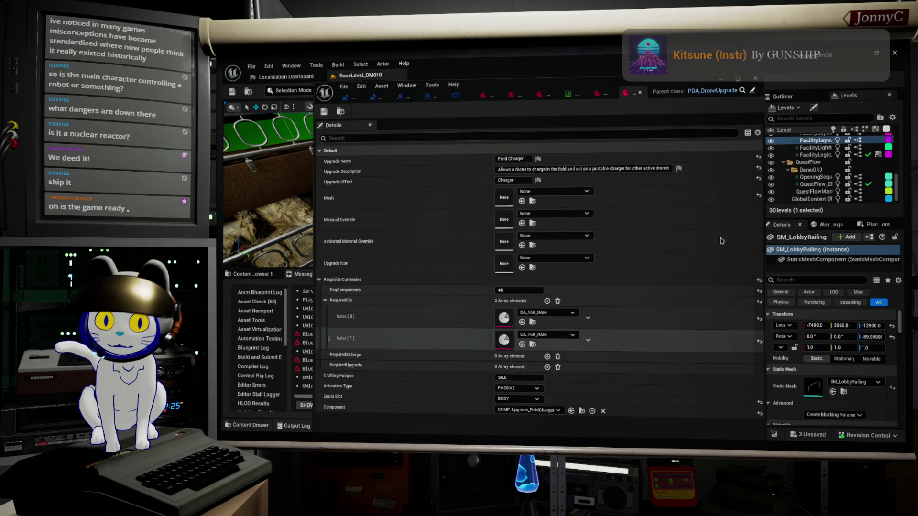
click(755, 79)
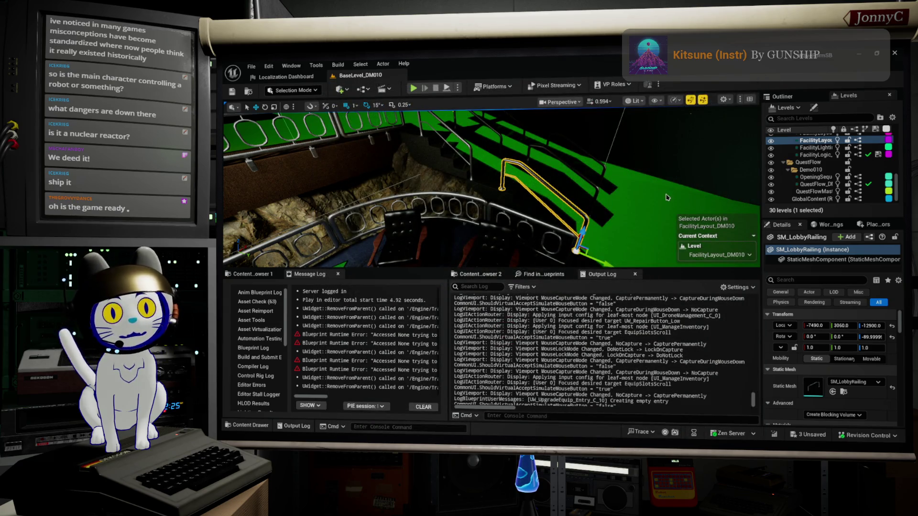
Switch the viewport view mode to Player Collision
click(636, 102)
click(637, 102)
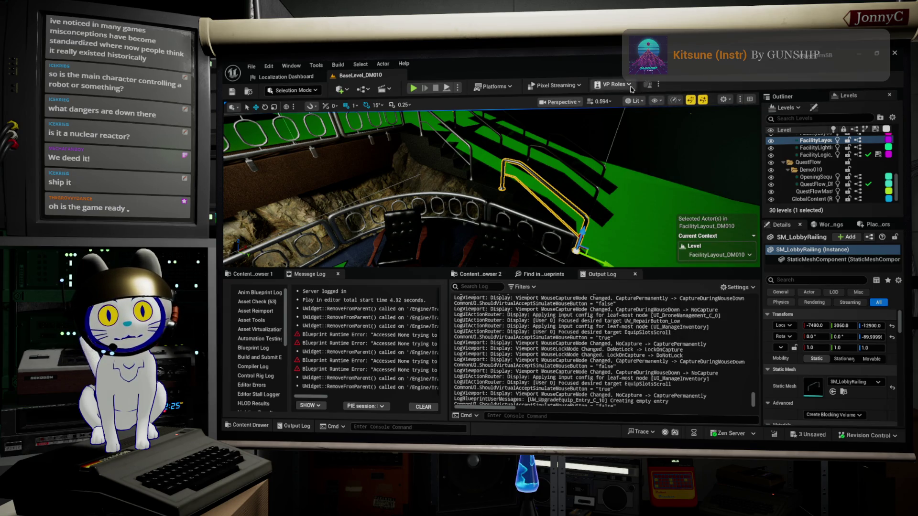
click(637, 103)
click(637, 102)
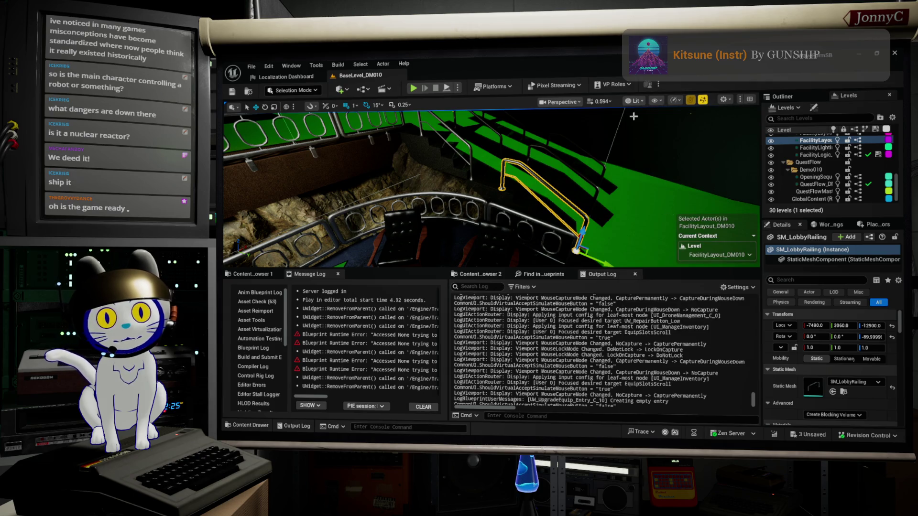
click(637, 101)
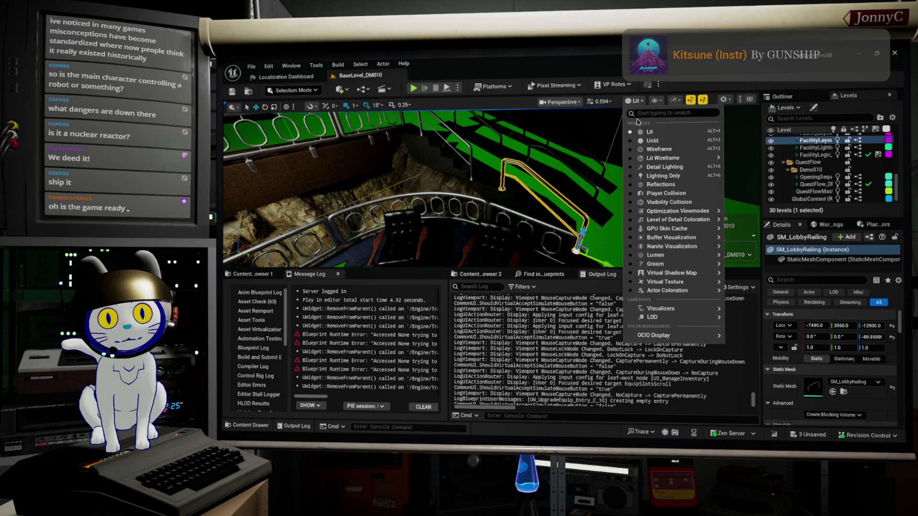
click(662, 193)
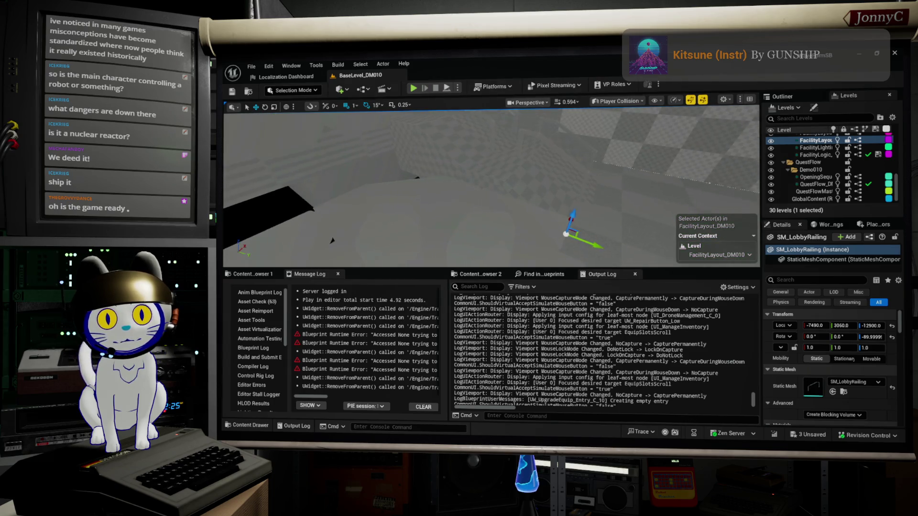
Fly the camera low over the lobby railings and open the stairs' context menu
key(w)
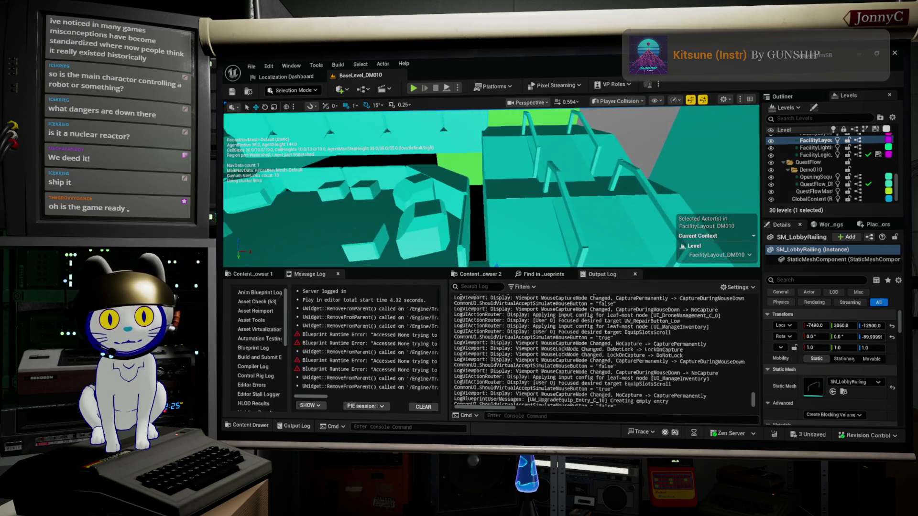
key(w)
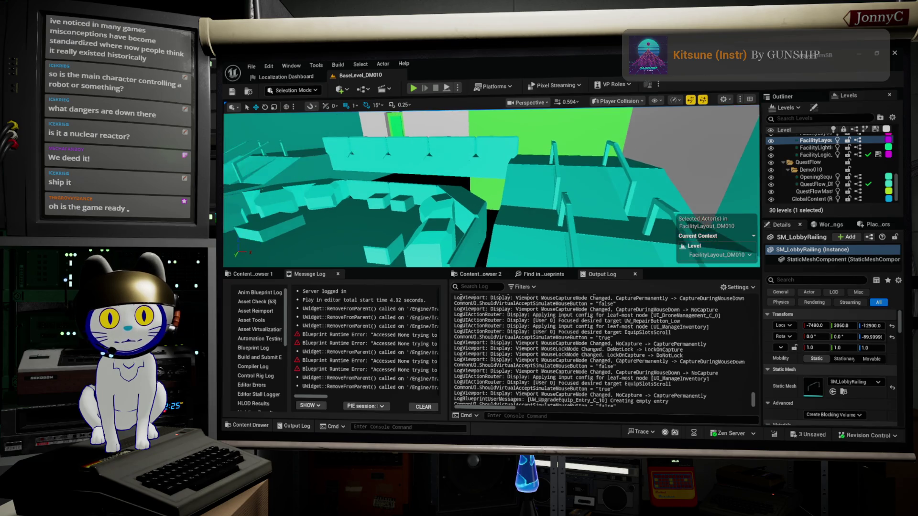
key(w)
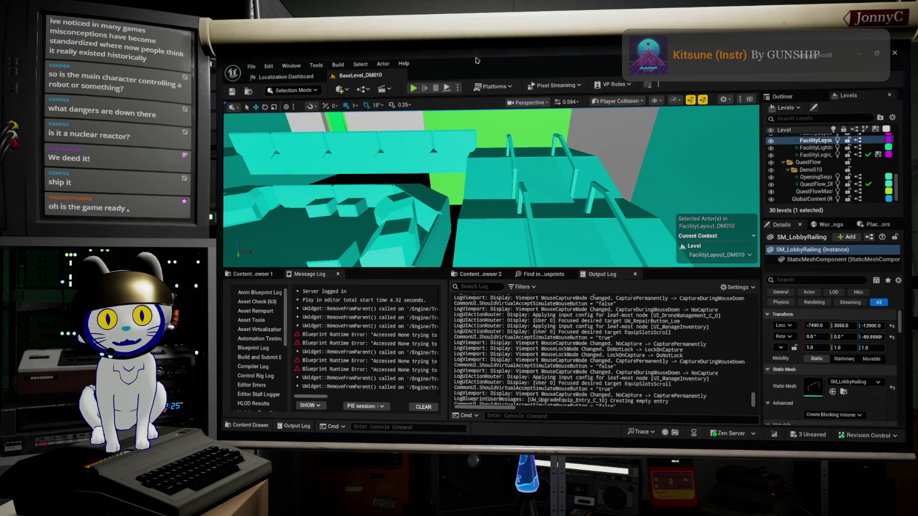
key(w)
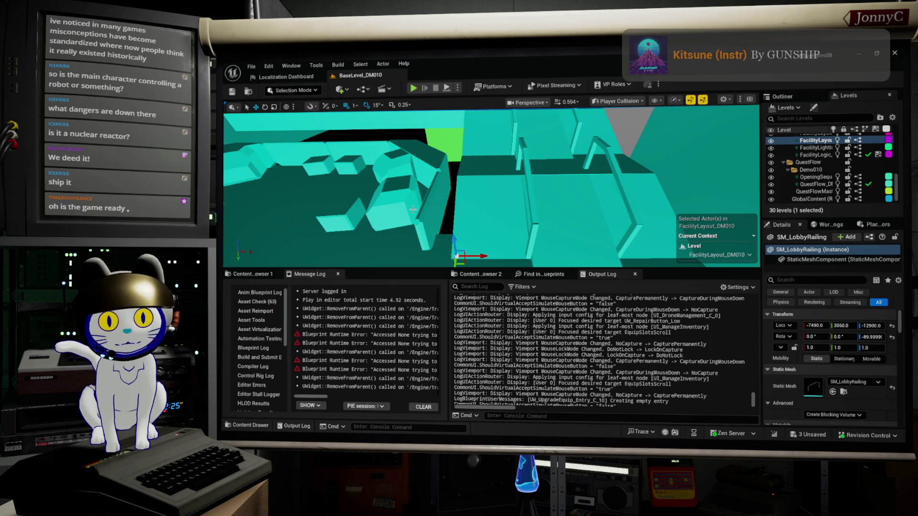
mouse_move(256, 256)
mouse_down()
mouse_move(315, 220)
mouse_move(396, 204)
mouse_move(465, 174)
mouse_move(416, 187)
mouse_move(457, 171)
mouse_move(452, 154)
mouse_move(462, 183)
mouse_up()
key(p)
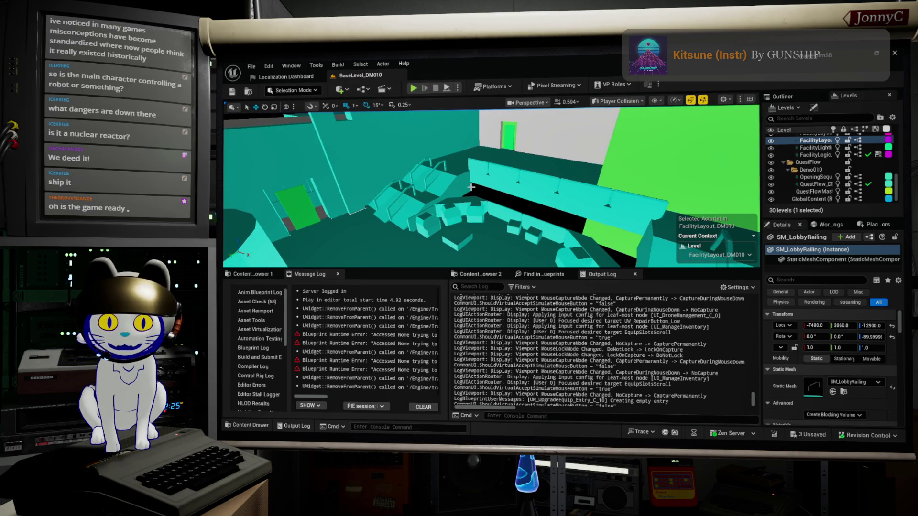
right_click(471, 187)
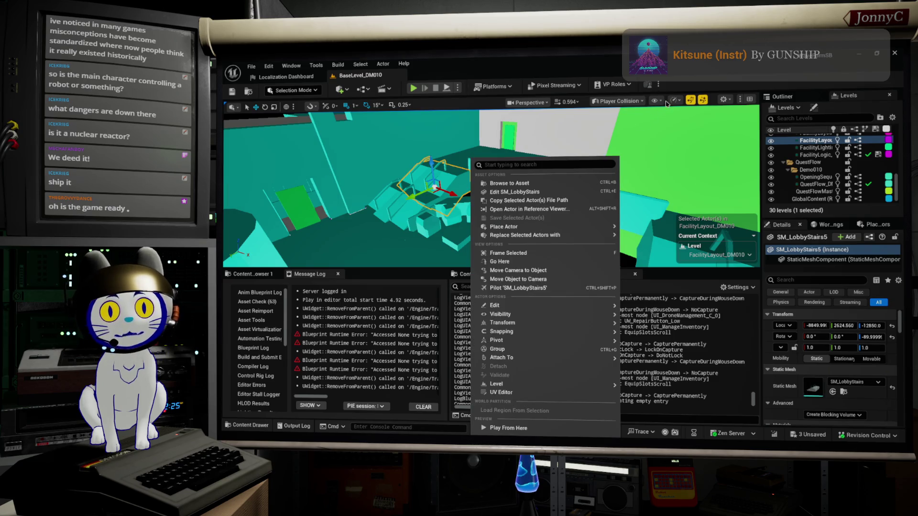
Switch the viewport view mode from Player Collision to Unlit
click(655, 100)
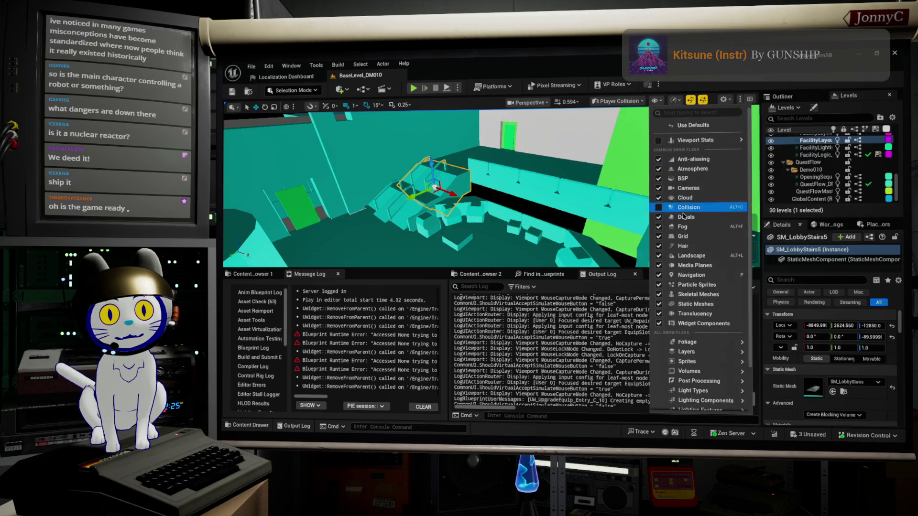
mouse_move(690, 139)
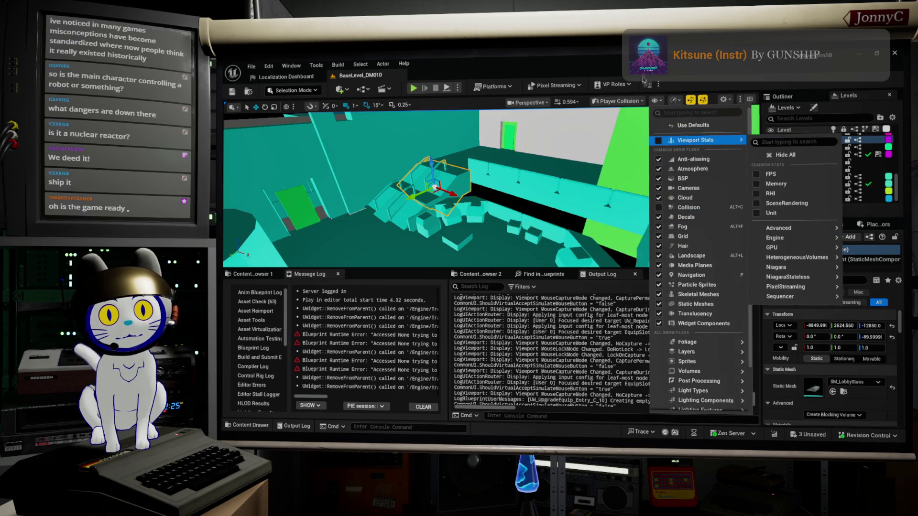
click(655, 101)
click(655, 100)
click(655, 101)
click(619, 101)
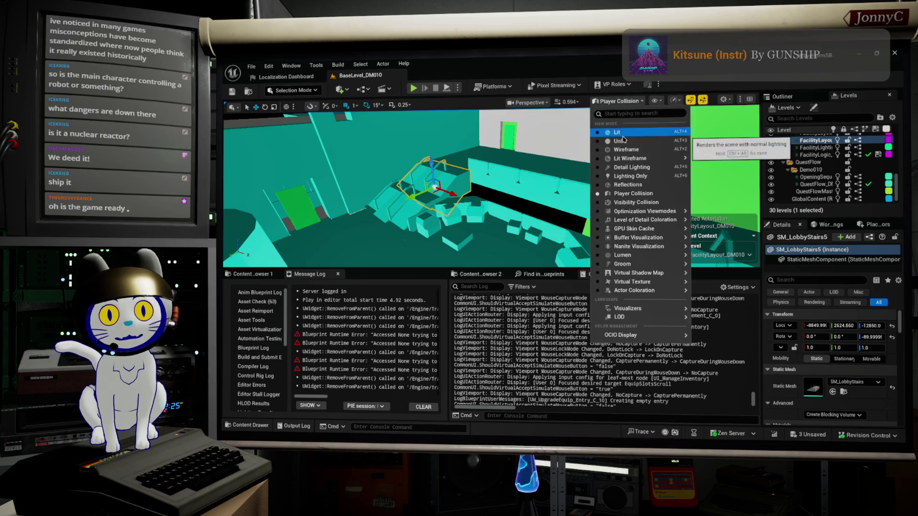
click(619, 141)
Fly toward the seating area and multi-select SM_LobbyRailing with two more railings
mouse_move(520, 183)
mouse_down()
mouse_move(540, 148)
mouse_move(519, 182)
mouse_move(499, 163)
mouse_move(498, 148)
mouse_move(462, 184)
mouse_up()
click(498, 177)
ctrl+click(502, 156)
ctrl+click(457, 174)
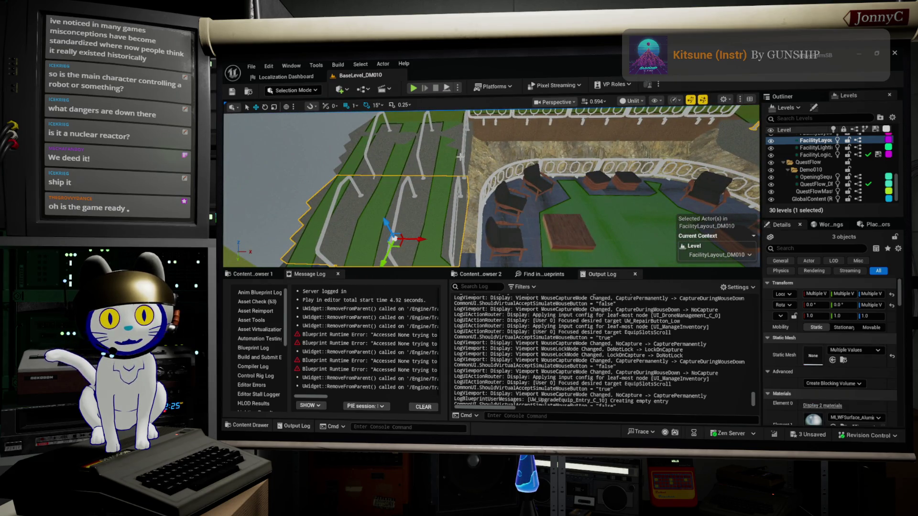
Swap the stairs mesh out of the selection for two more lobby railings
ctrl+click(452, 187)
ctrl+click(458, 174)
ctrl+click(462, 158)
drag(633, 152, 633, 152)
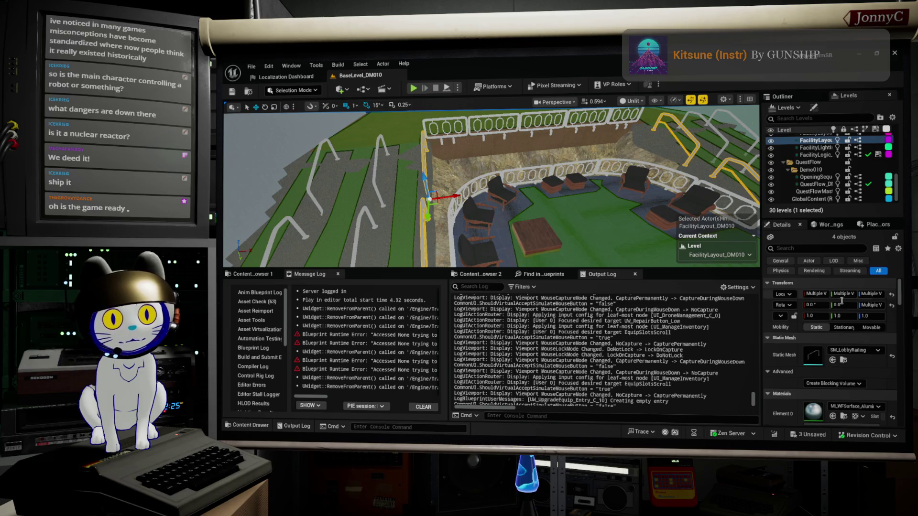
scroll(842, 306, down, 2)
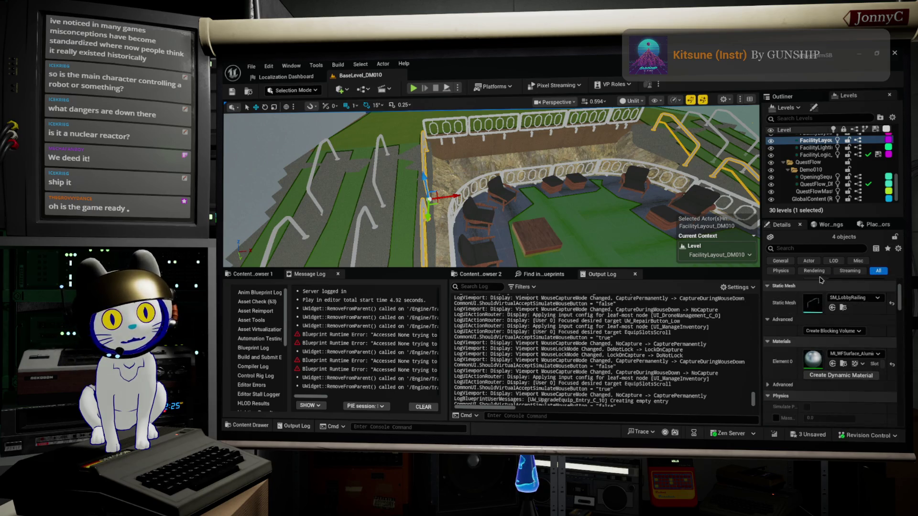
scroll(821, 280, up, 2)
Filter the Details panel by 'coll' to review the railings' Default collision preset
click(820, 249)
text(coll)
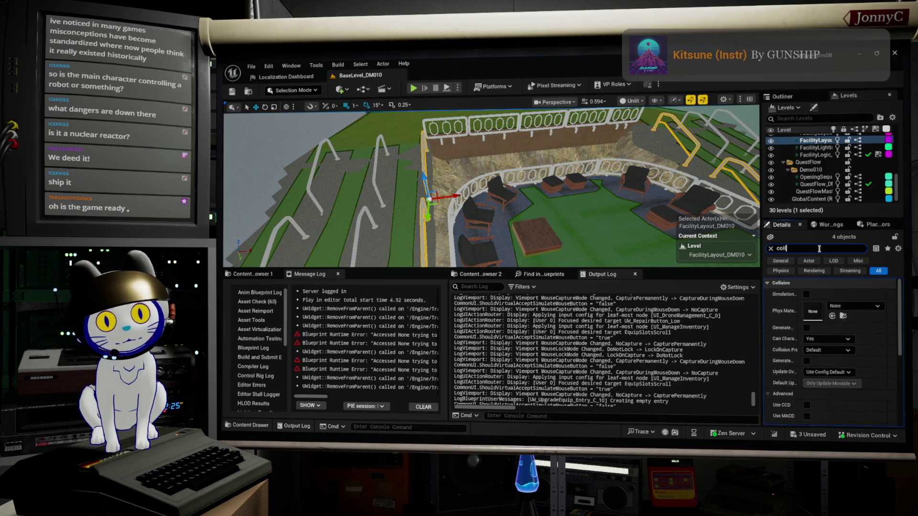
scroll(856, 334, down, 2)
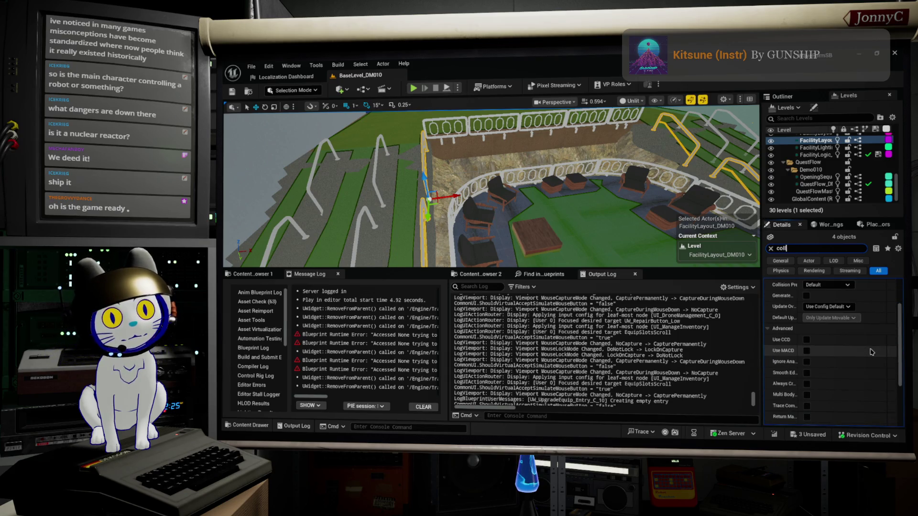
scroll(852, 313, up, 1)
scroll(853, 320, up, 2)
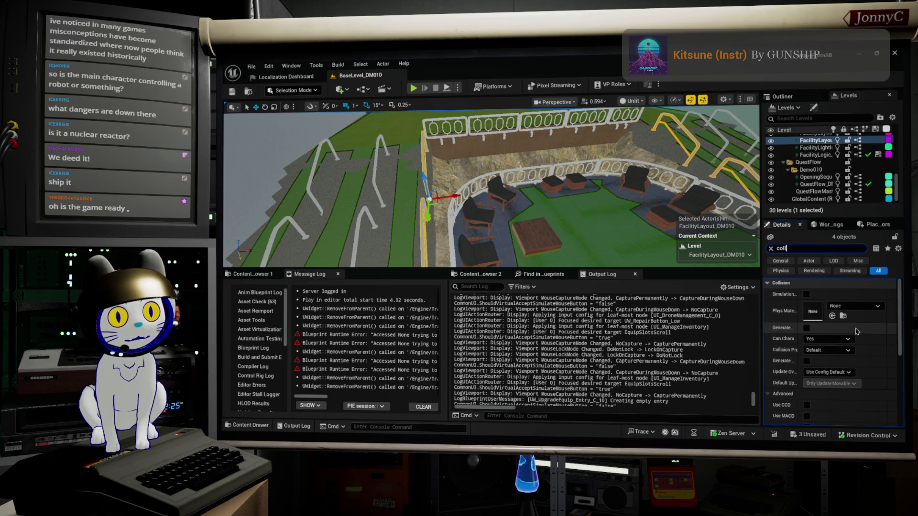
key(p)
key(p)
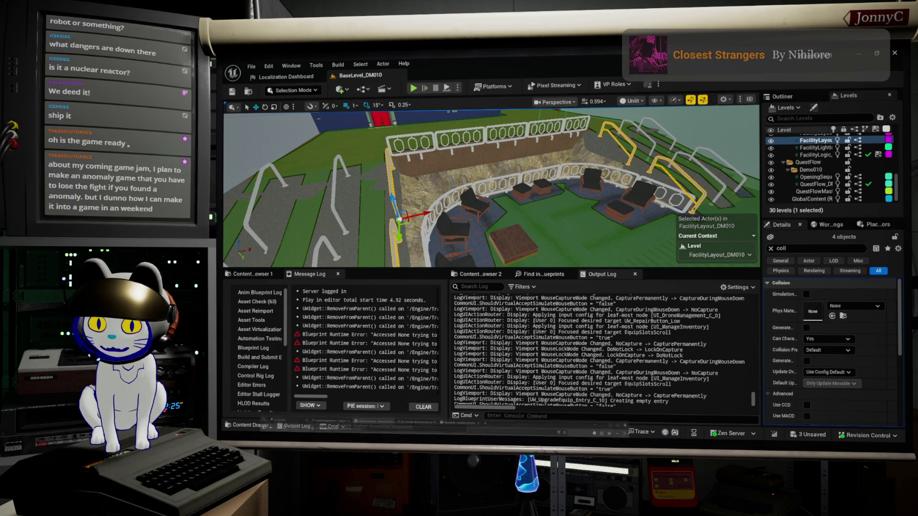
key(alt+Tab)
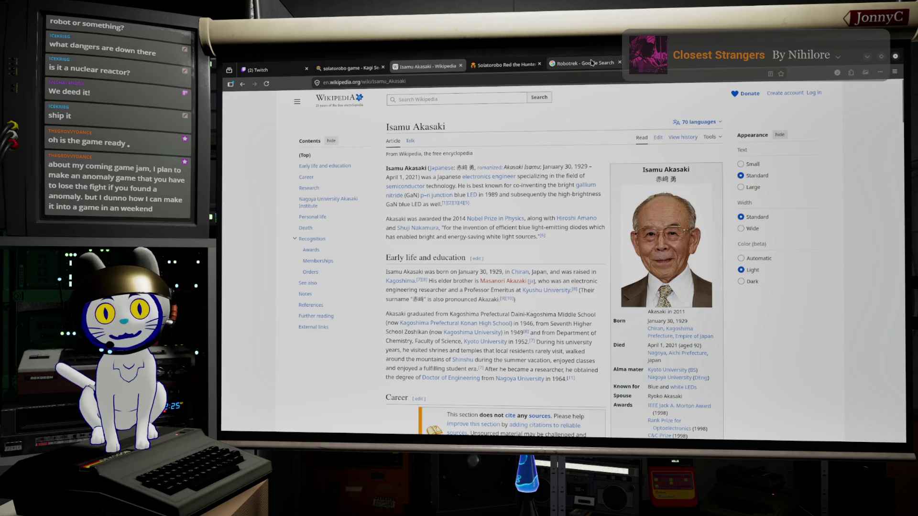
Open a new Firefox tab and load google.com
key(ctrl+t)
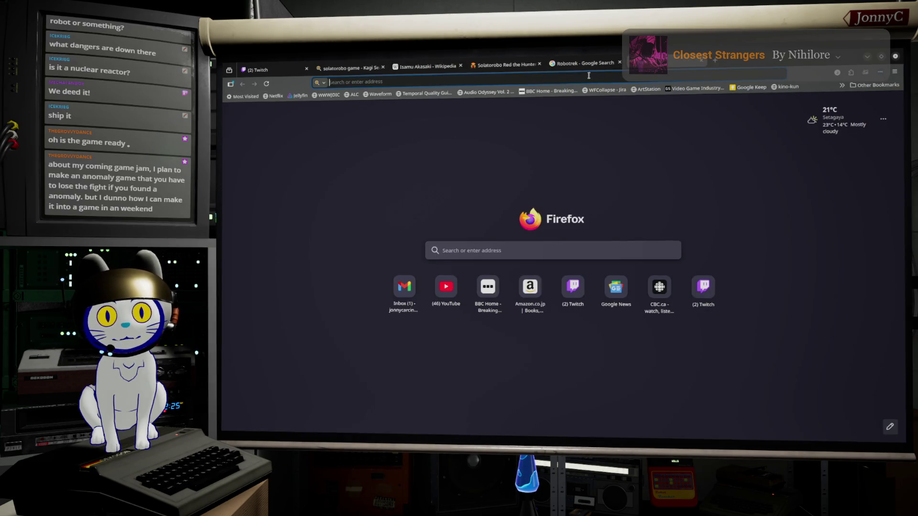
click(588, 76)
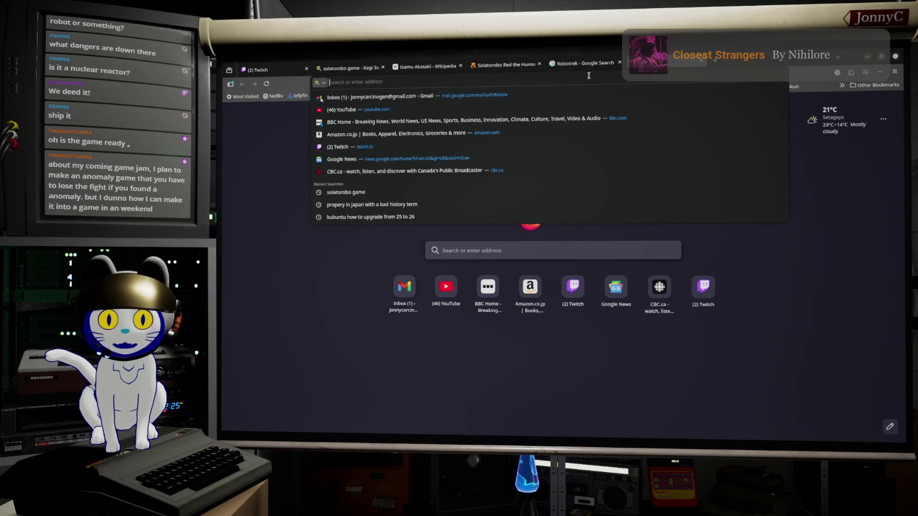
text(GOogle.com/)
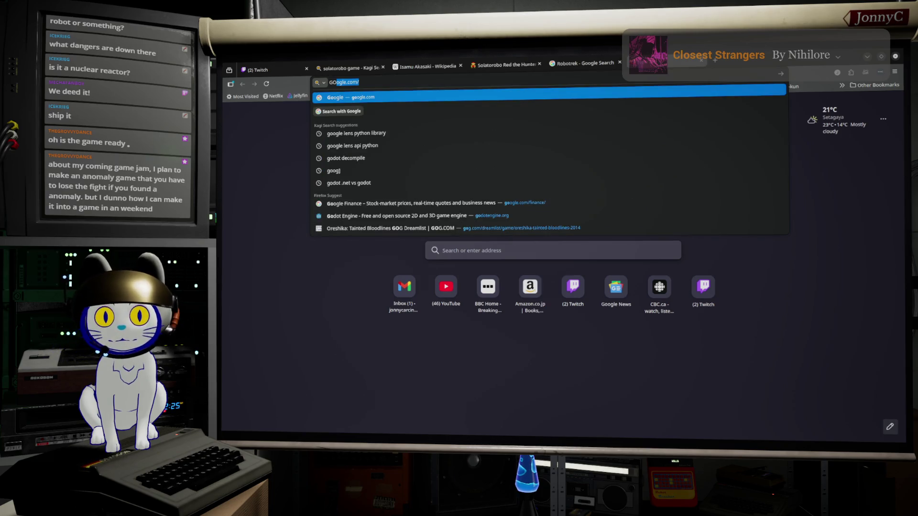
key(Return)
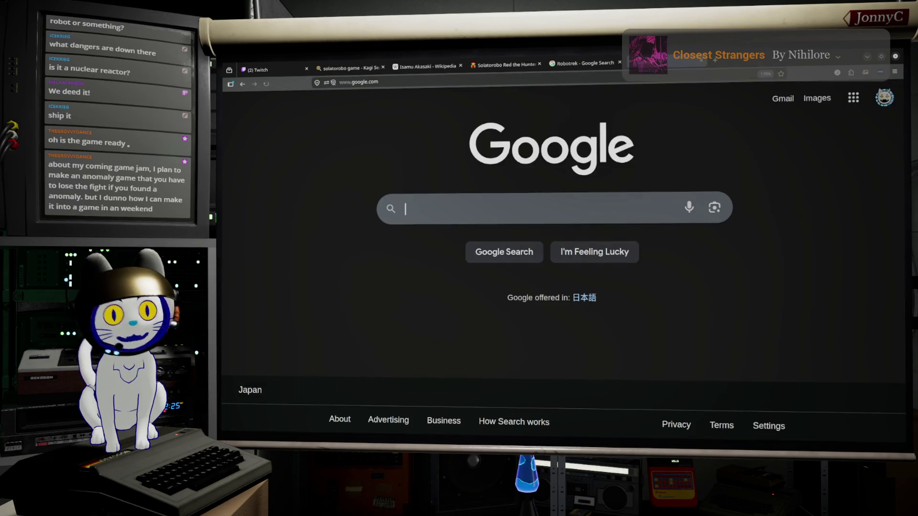
Search Google for 'hog hidden object games' using the autocomplete suggestion
click(508, 209)
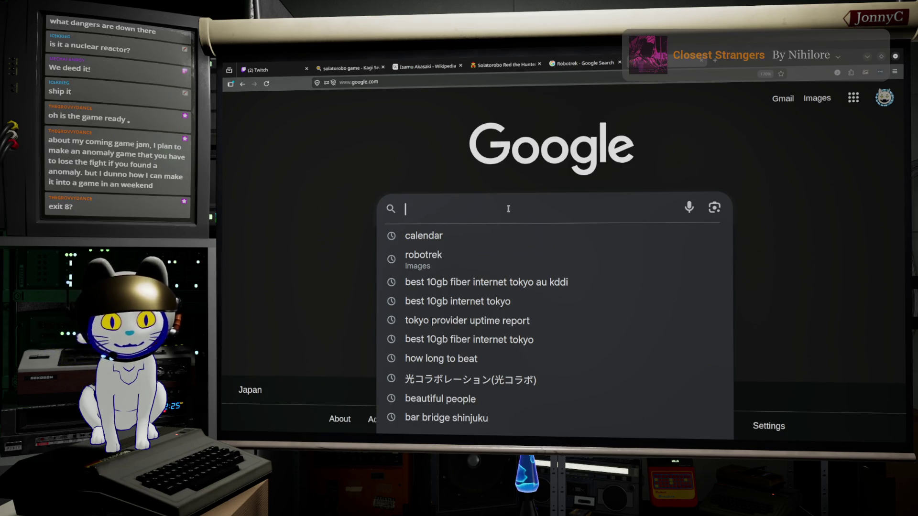
text(HO)
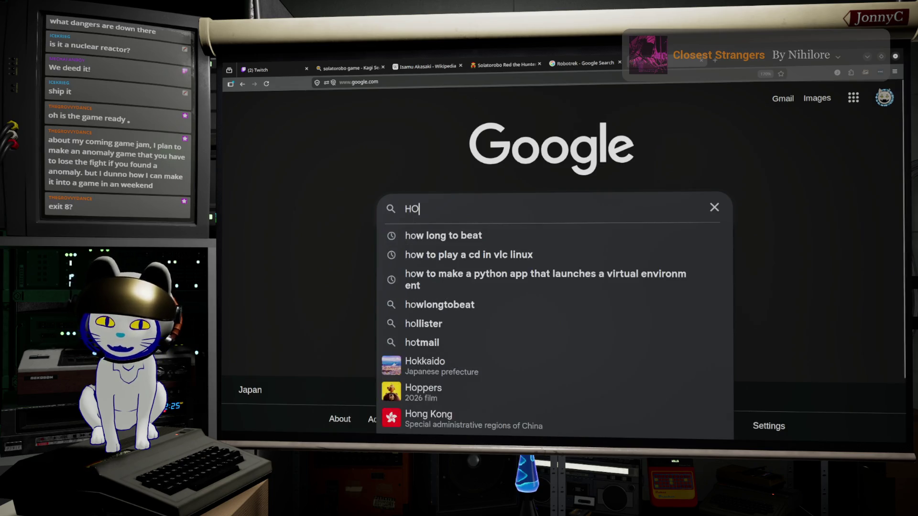
text(G id)
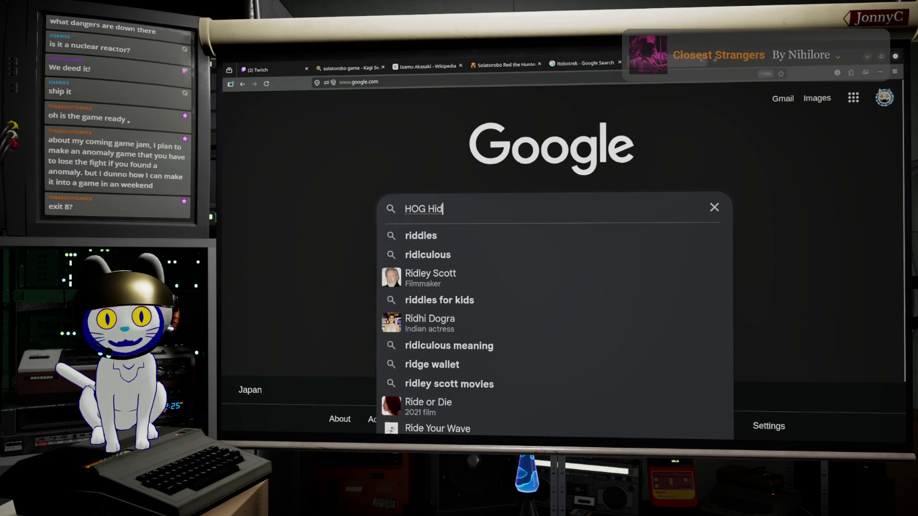
text(den Obje)
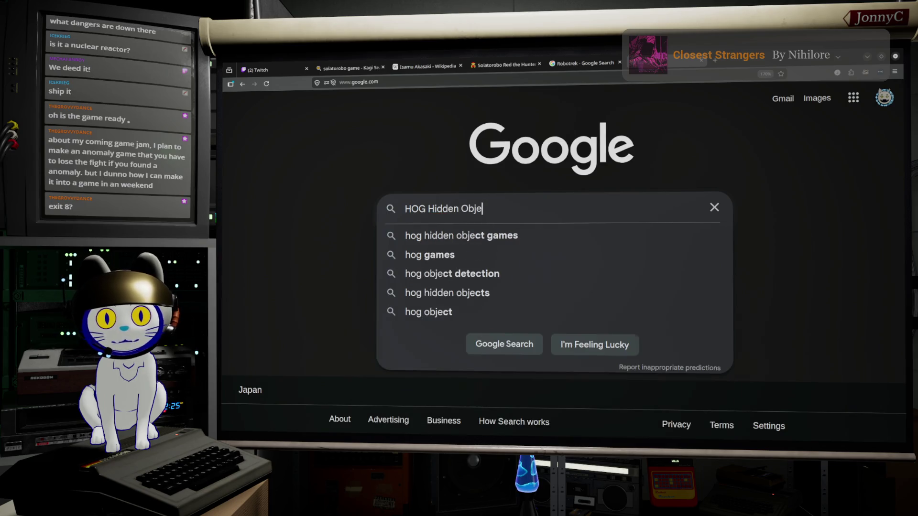
key(Down)
key(Return)
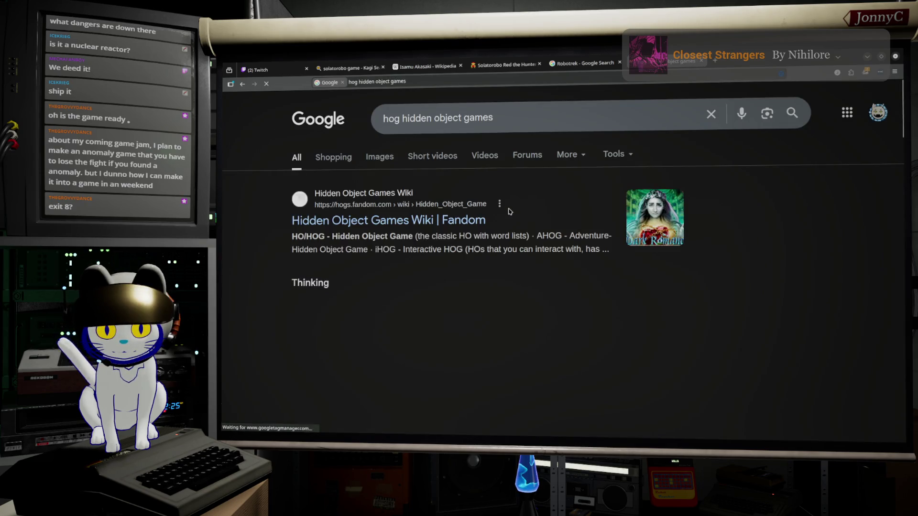
Scroll through the Hidden Object Games Wiki and AI Overview results
scroll(481, 239, down, 5)
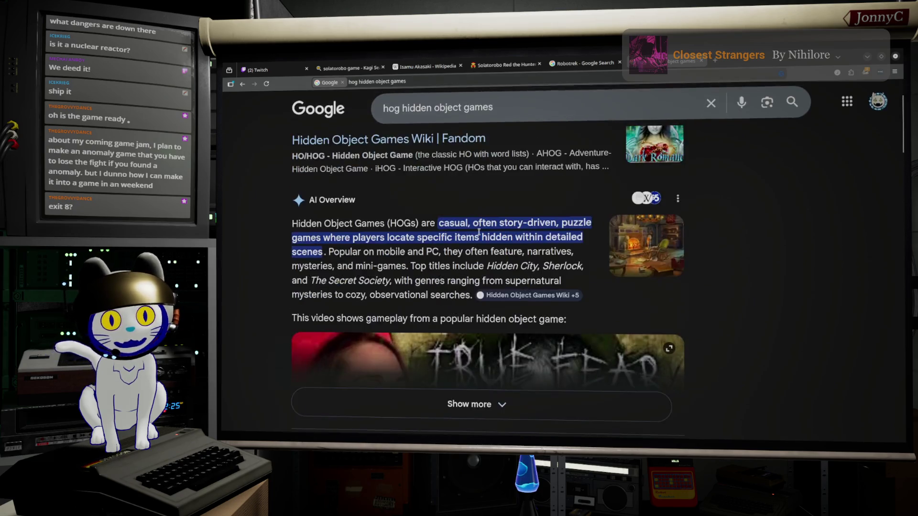
scroll(478, 248, up, 3)
scroll(385, 316, down, 6)
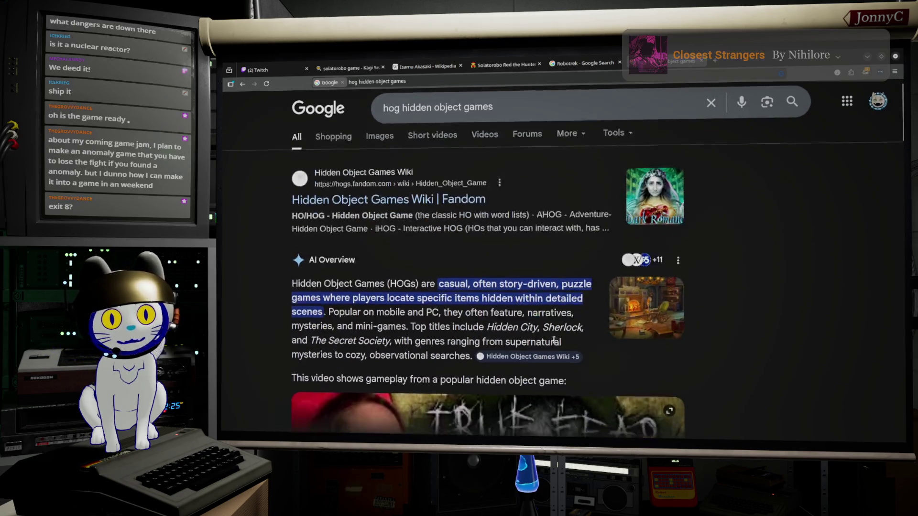
scroll(385, 315, down, 2)
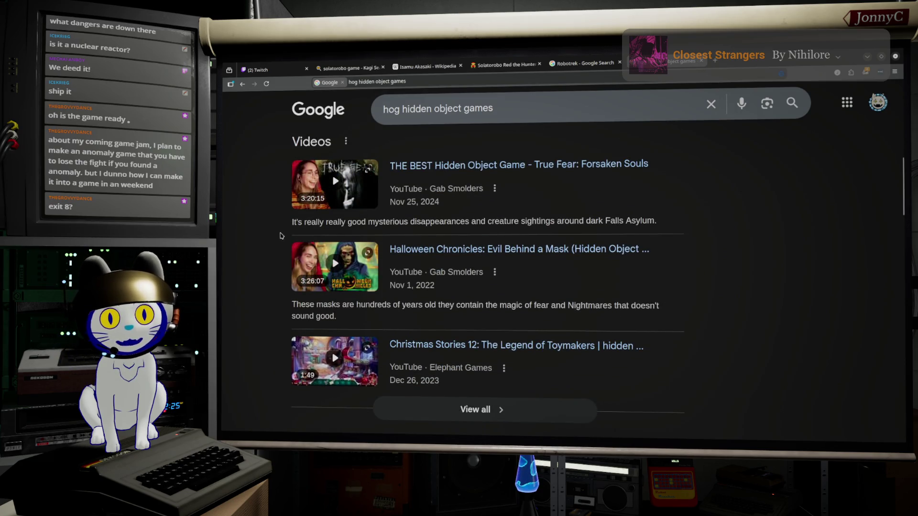
scroll(711, 269, down, 2)
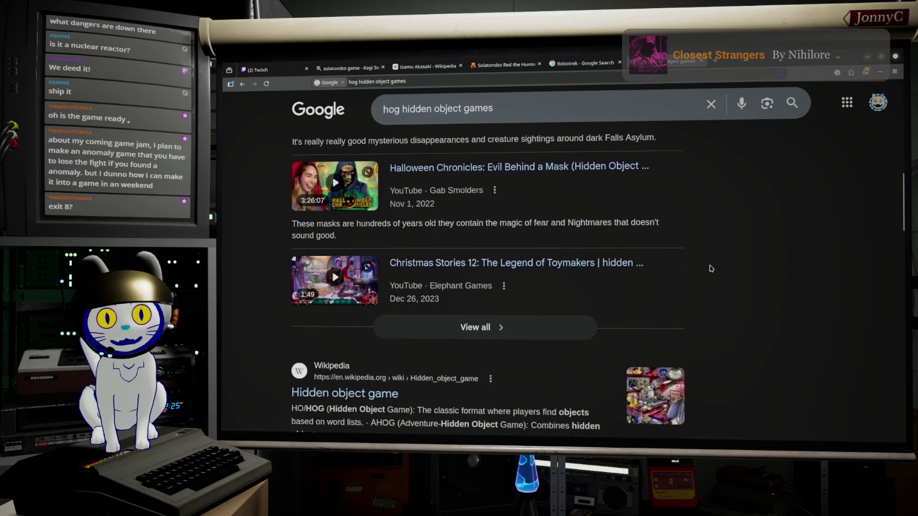
scroll(711, 269, down, 2)
scroll(526, 254, up, 2)
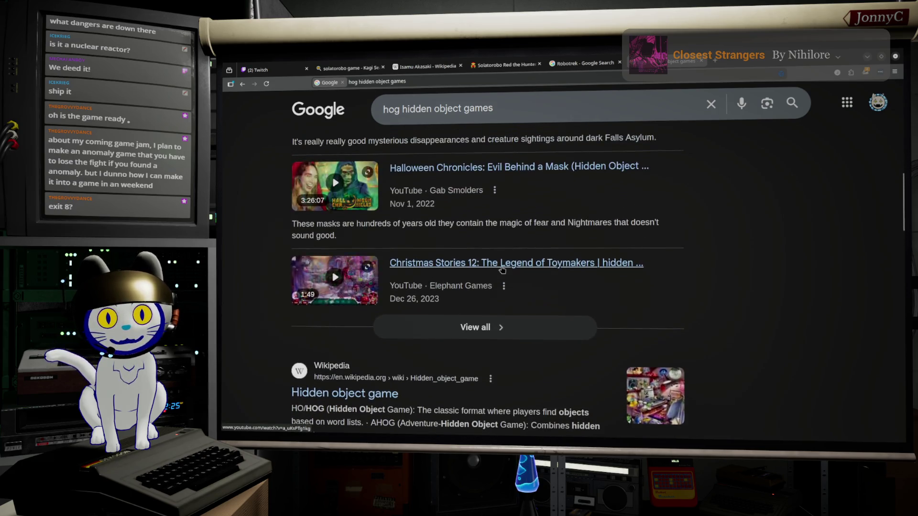
scroll(806, 280, down, 4)
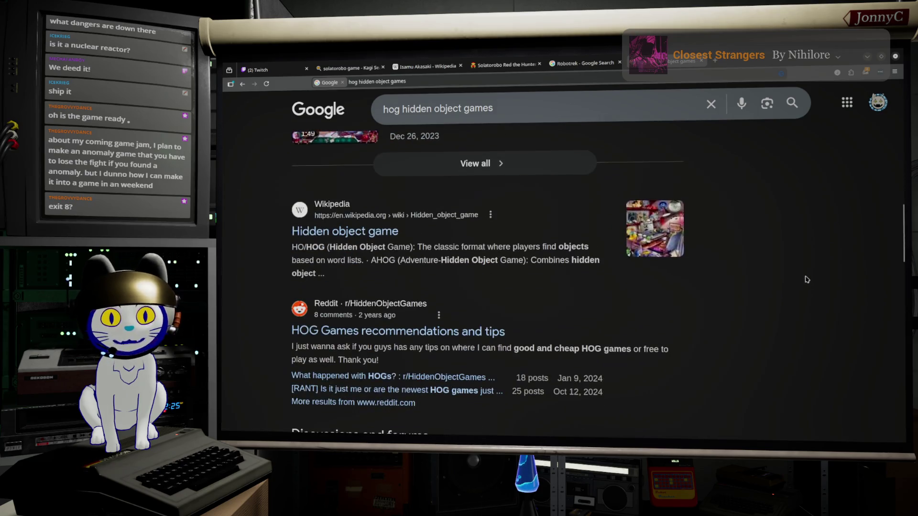
scroll(798, 279, down, 6)
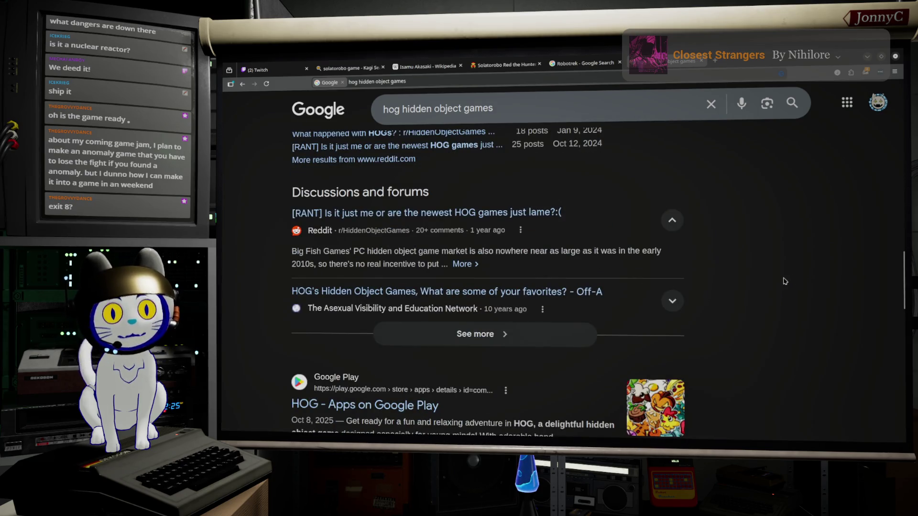
scroll(786, 281, down, 5)
scroll(780, 283, up, 5)
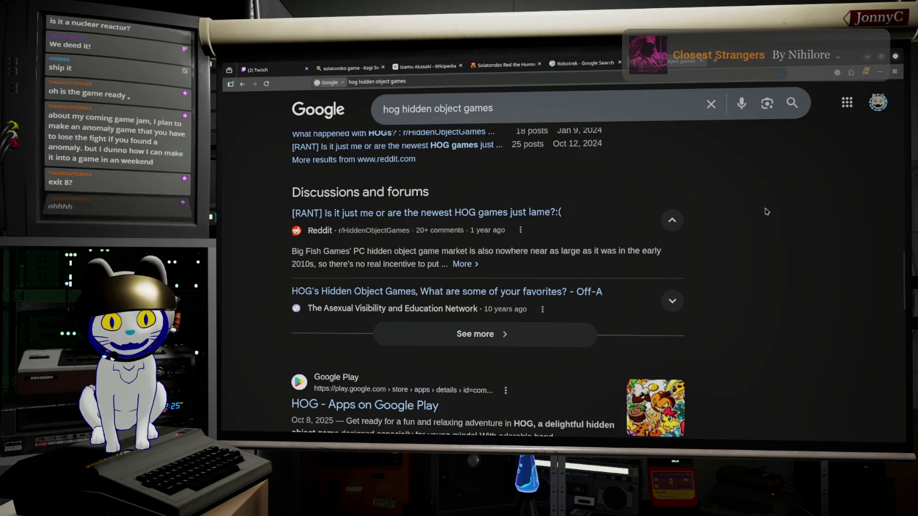
scroll(764, 211, up, 5)
scroll(762, 213, up, 10)
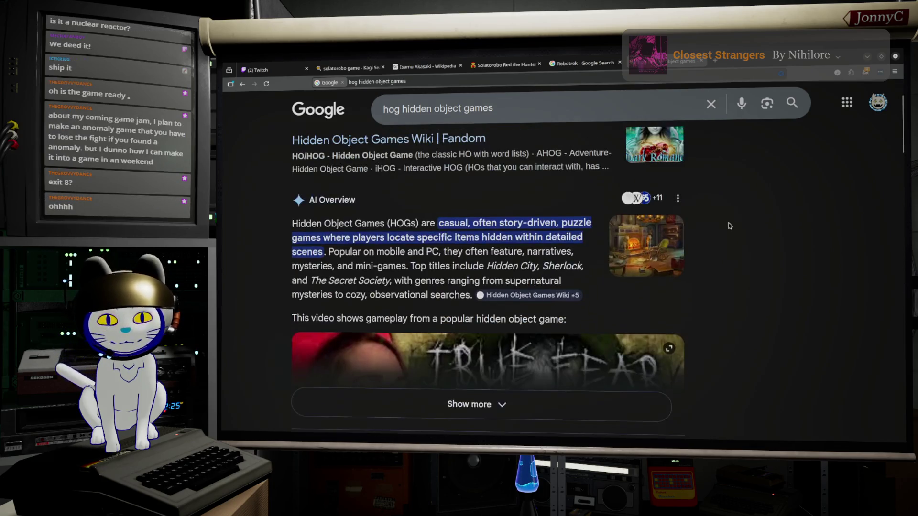
scroll(531, 240, up, 3)
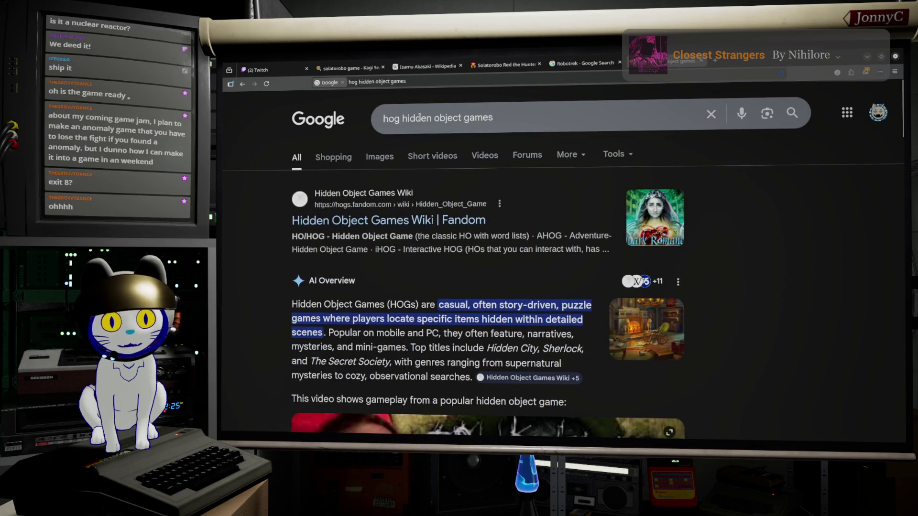
Select the whole search query and start typing 'Oberserv' in its place
drag(434, 118, 504, 126)
drag(490, 117, 361, 118)
text(Oberserv)
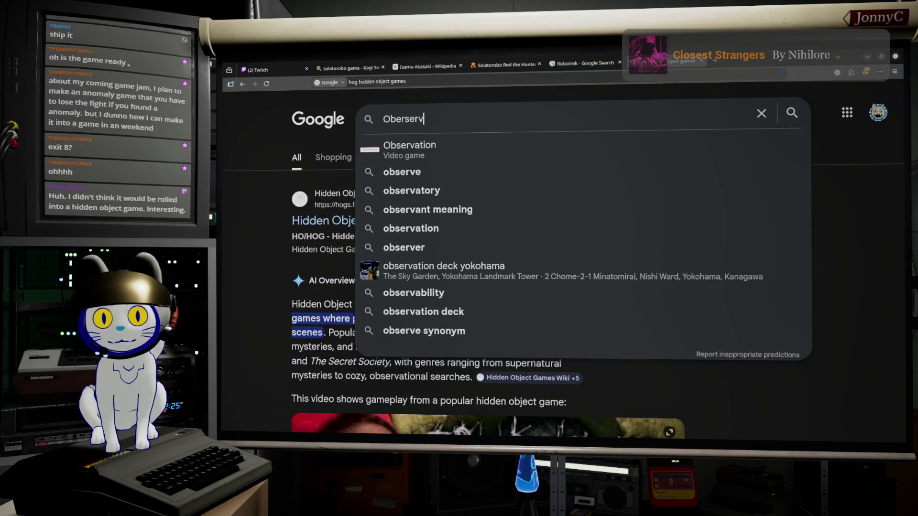
Correct the query to 'observation duty', search, and scroll down to the Steam listing
key(ctrl+BackSpace)
text(observation ga)
key(ctrl+BackSpace)
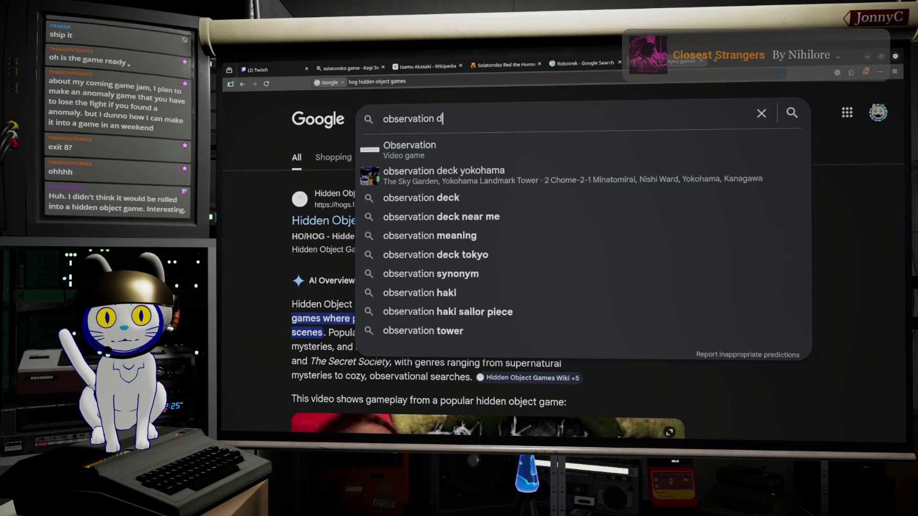
text(duty)
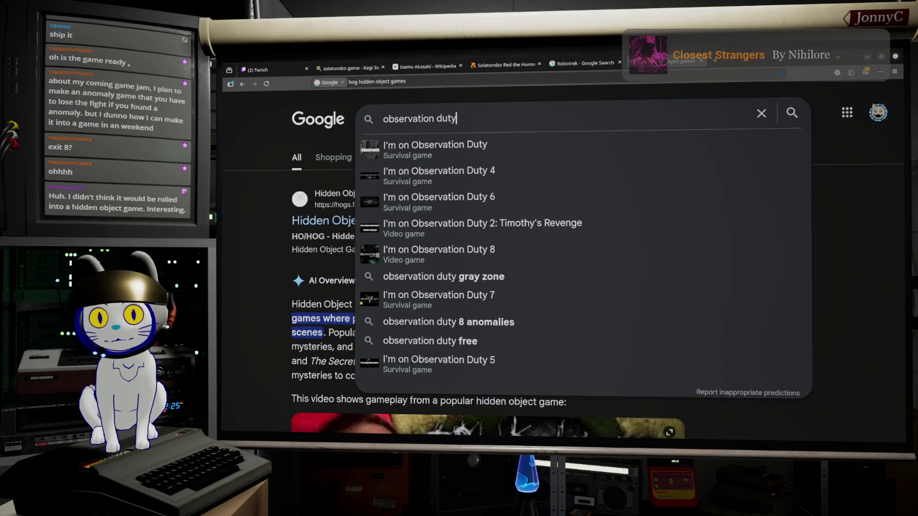
key(Return)
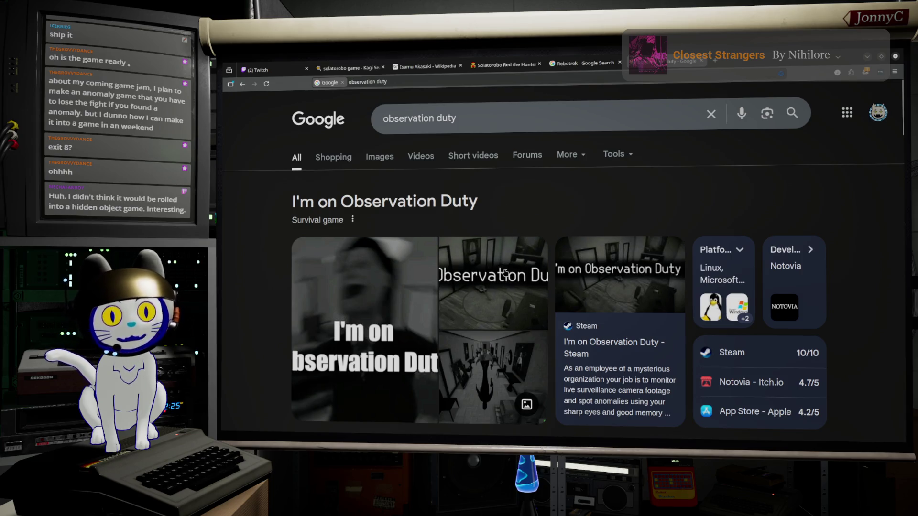
scroll(506, 279, down, 3)
scroll(506, 280, down, 2)
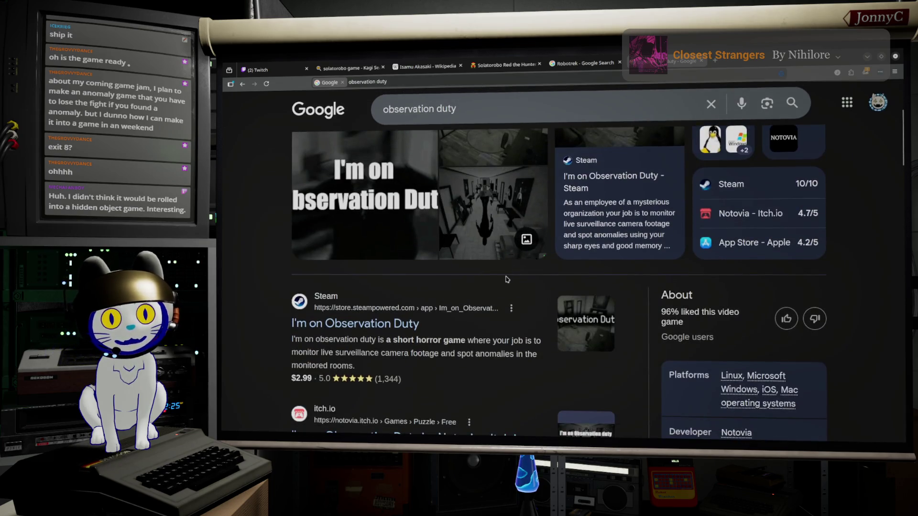